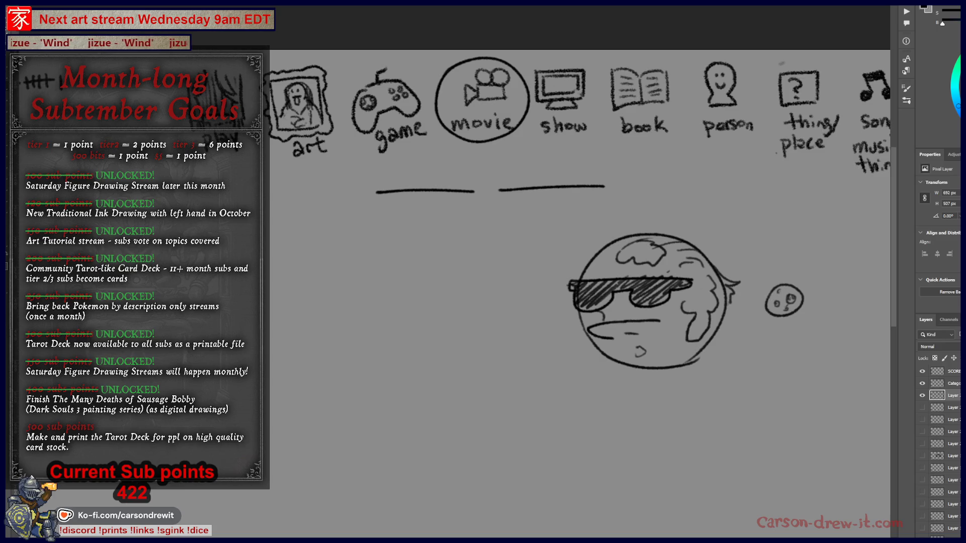
Hide the old sketch layer and switch to the 'Cool World' image search results
click(923, 396)
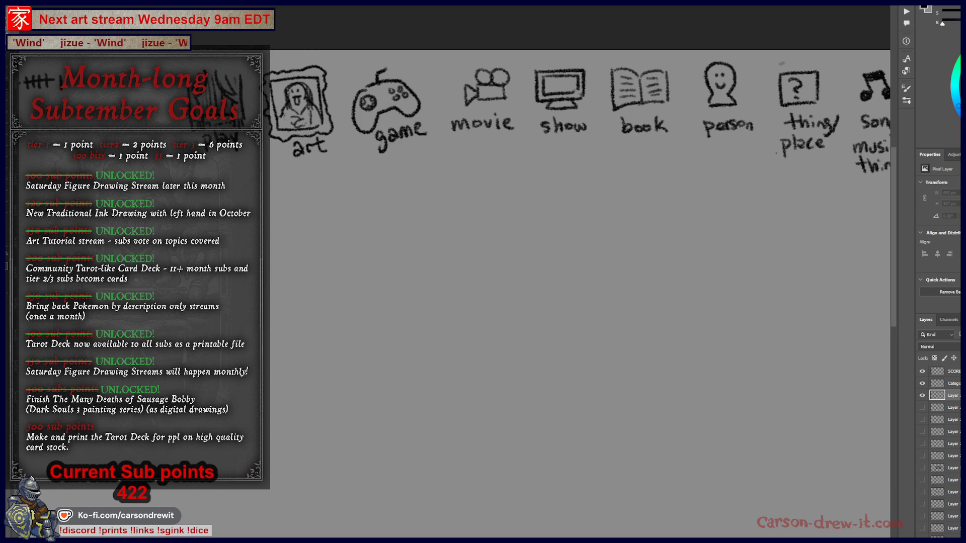
key(alt+Tab)
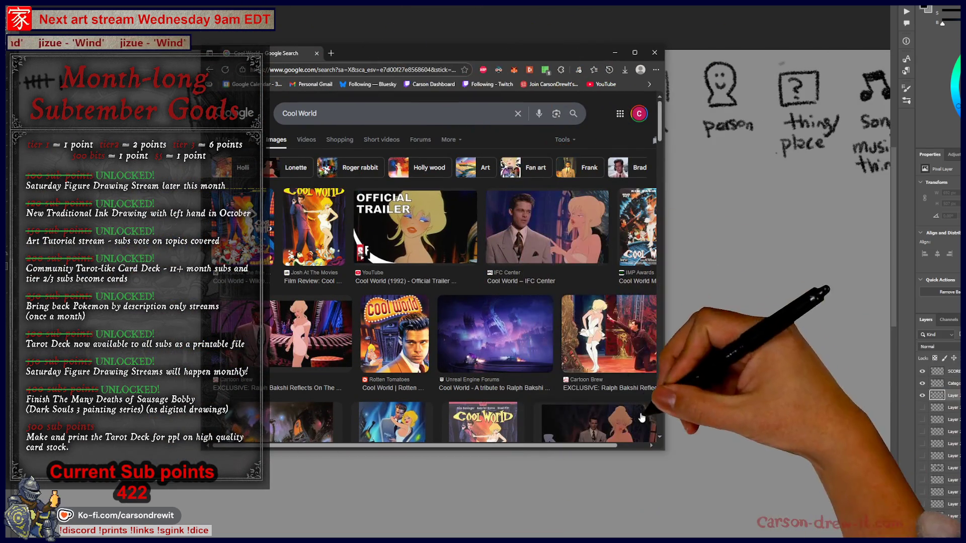
mouse_move(662, 452)
mouse_down()
mouse_move(732, 535)
mouse_move(861, 536)
mouse_up()
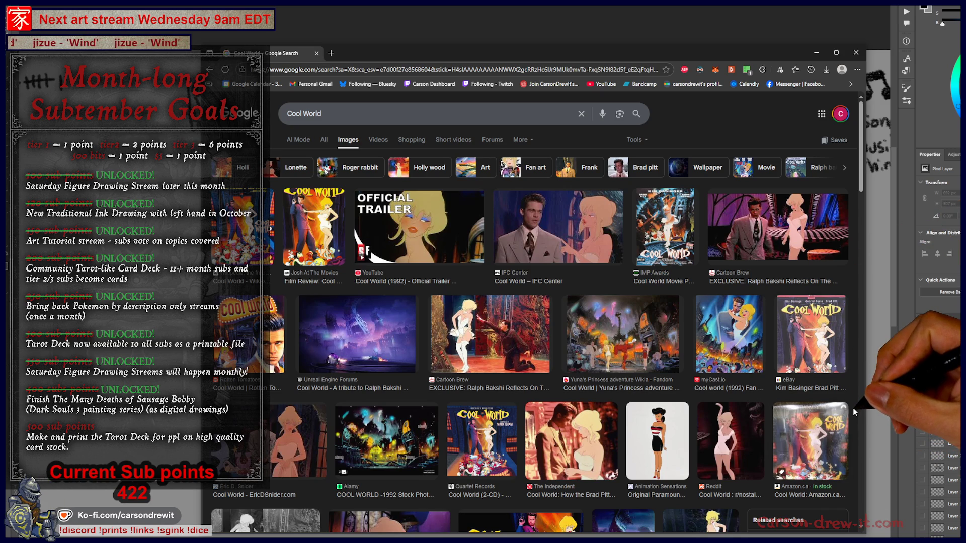
scroll(853, 413, down, 6)
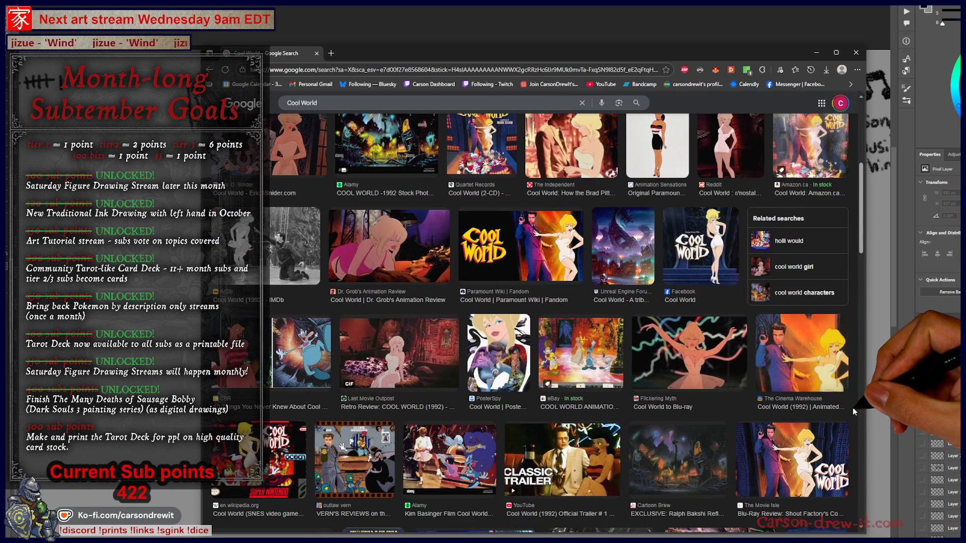
click(402, 355)
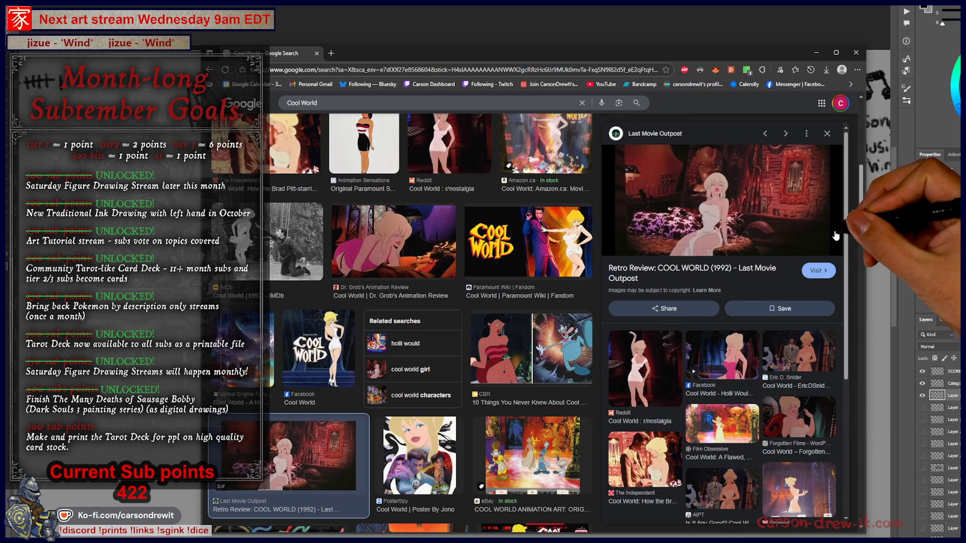
right_click(830, 217)
click(855, 312)
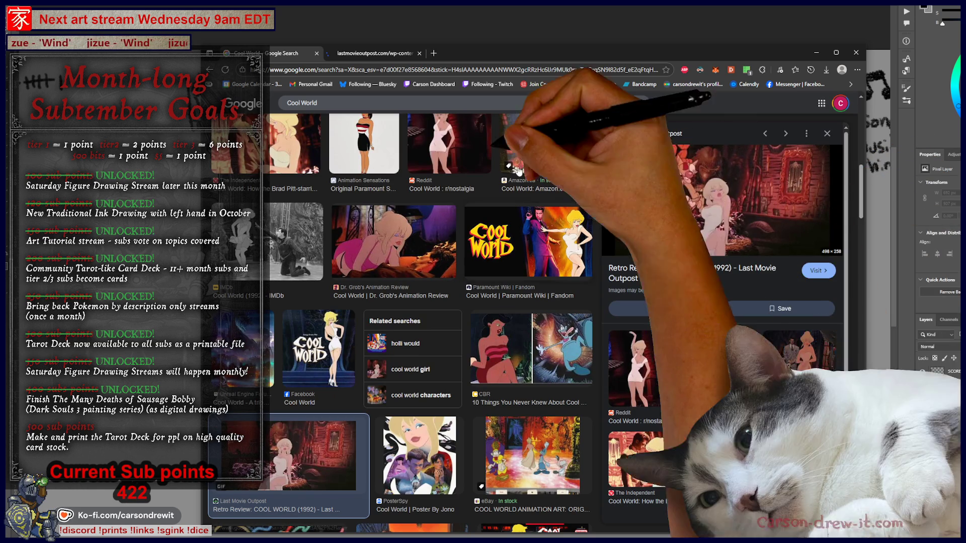
key(ctrl+Tab)
scroll(662, 312, up, 8)
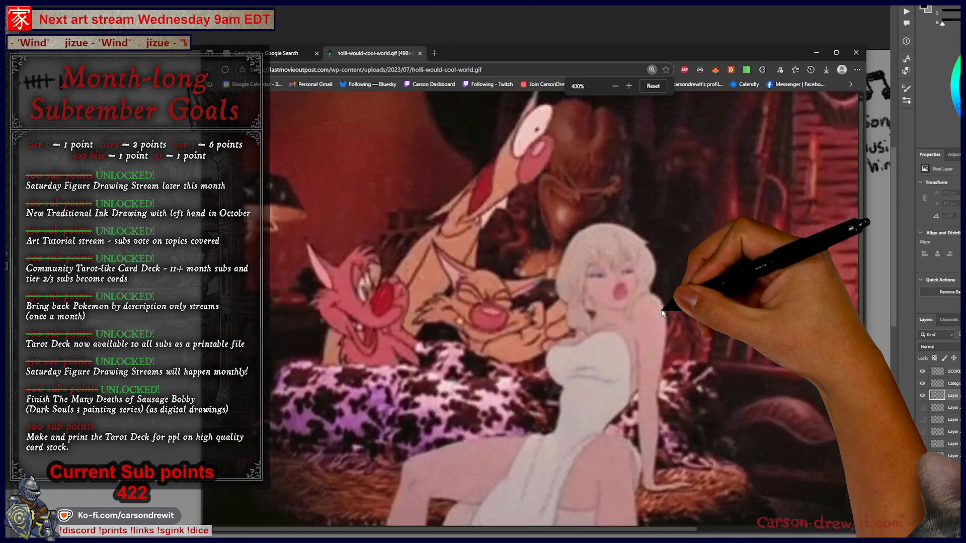
scroll(662, 312, down, 2)
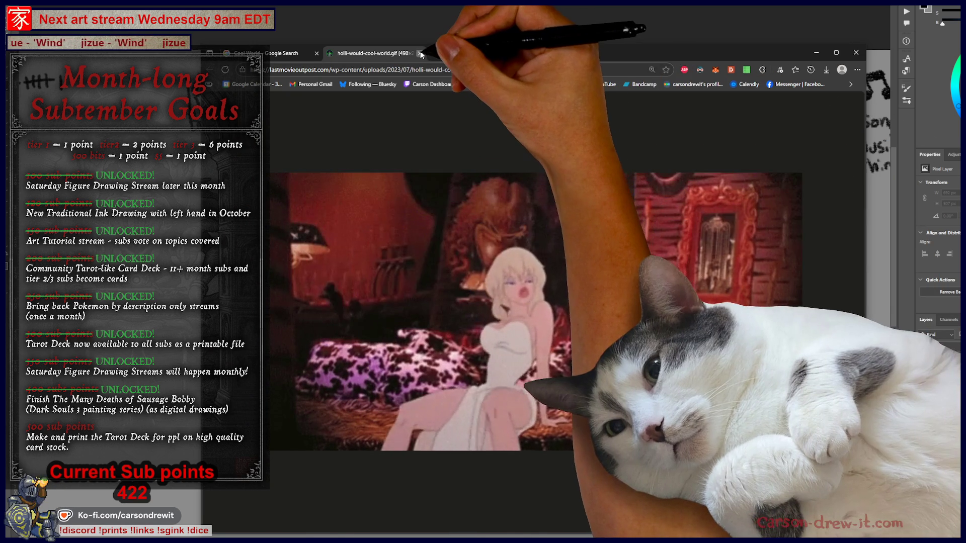
click(420, 53)
click(316, 53)
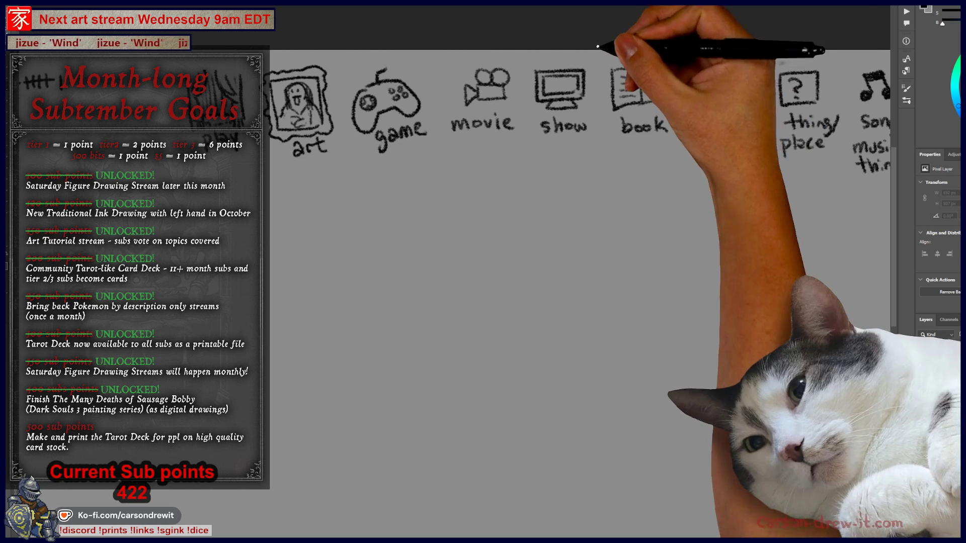
Circle the game controller icon, panning across the art, movie and play icons
drag(685, 328, 644, 337)
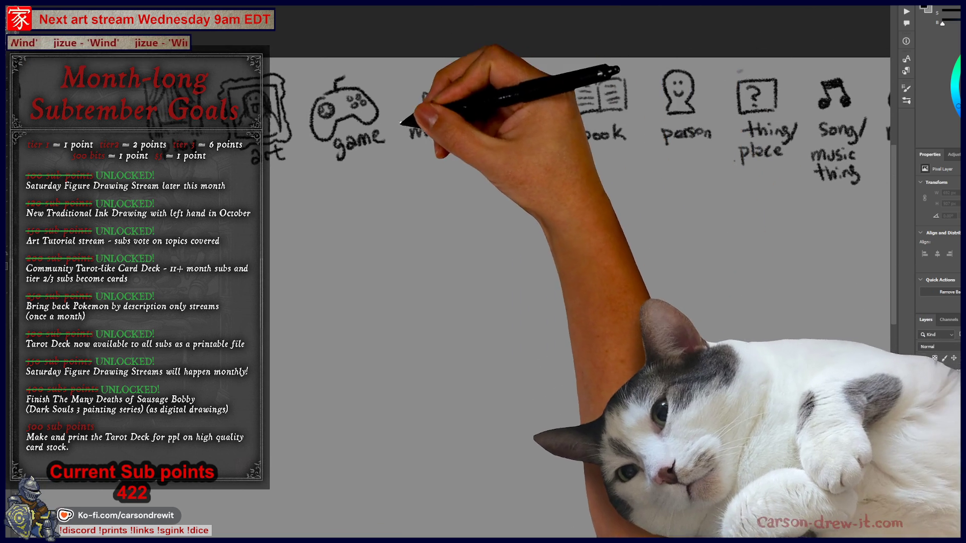
mouse_move(336, 73)
mouse_down()
mouse_move(351, 164)
mouse_move(390, 98)
mouse_move(342, 76)
mouse_up()
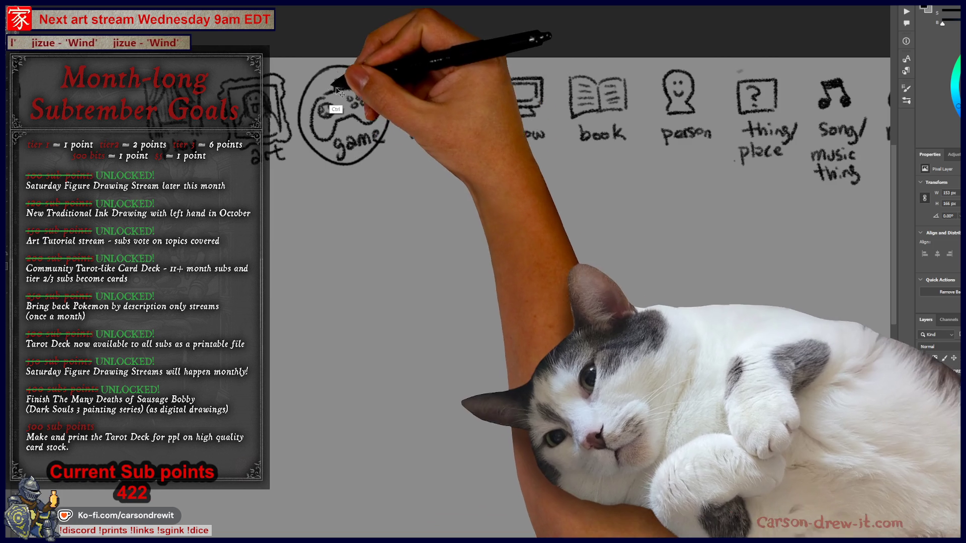
mouse_move(442, 255)
mouse_down()
mouse_move(518, 210)
mouse_move(528, 216)
mouse_up()
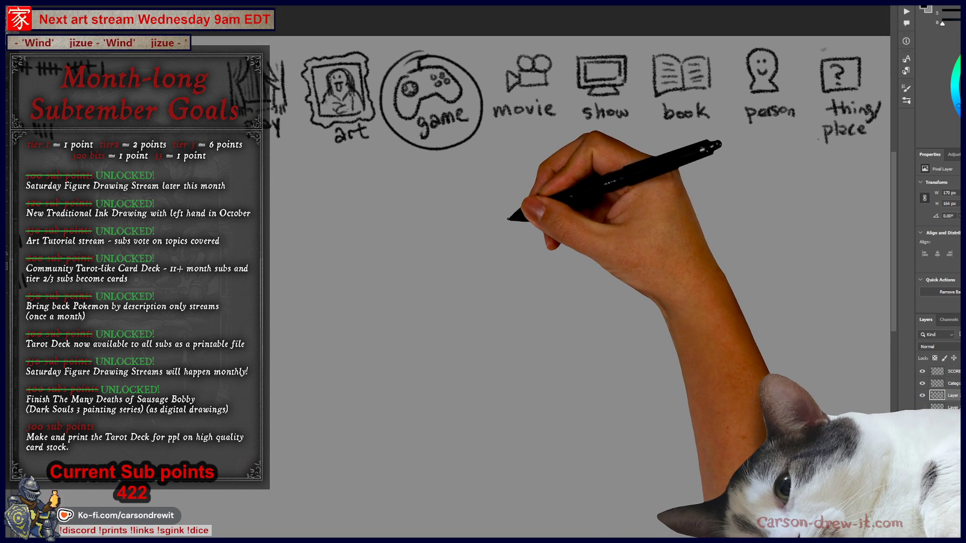
drag(582, 267, 653, 300)
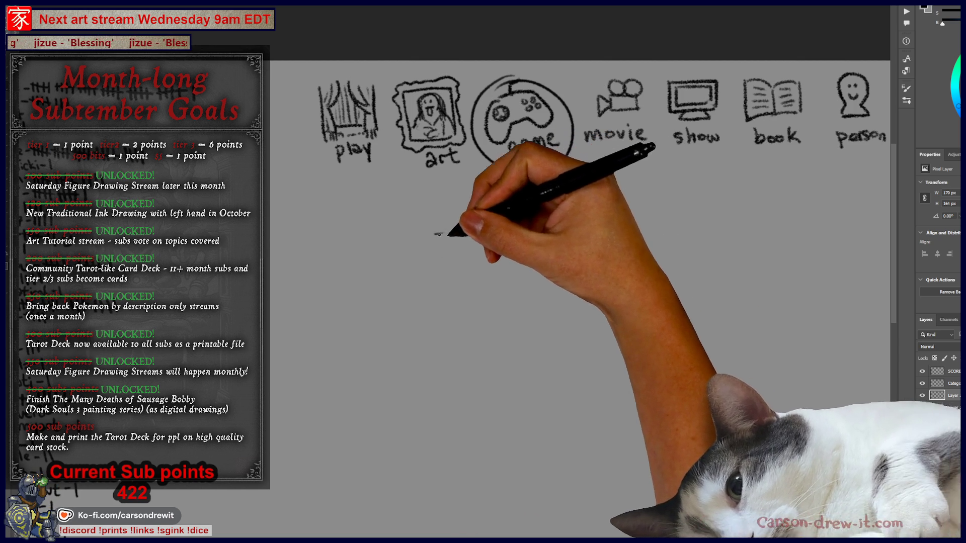
Draw a long blank line under the icons, circle show, and dash-ring movie with a question mark
drag(435, 234, 621, 232)
mouse_move(689, 64)
mouse_down()
mouse_move(652, 130)
mouse_move(642, 107)
mouse_up()
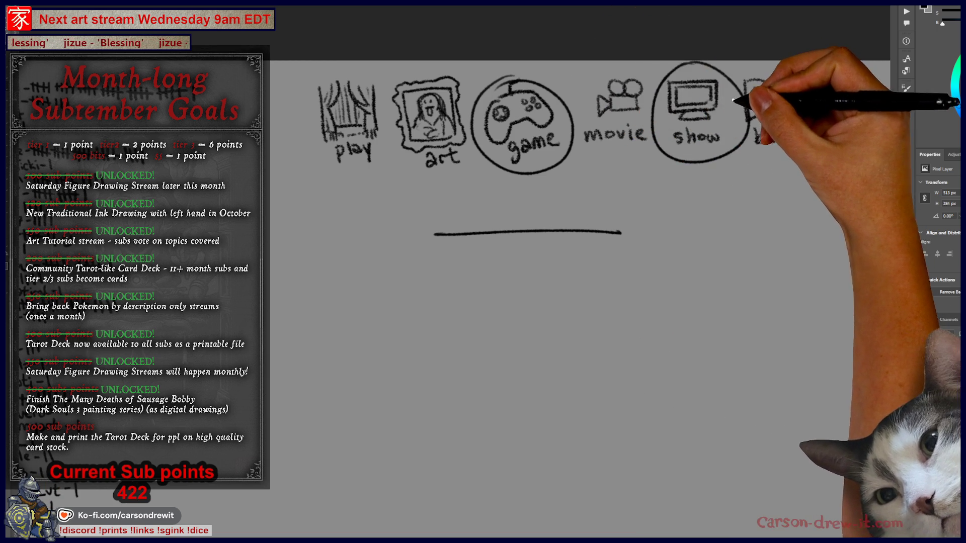
mouse_move(586, 78)
mouse_down()
mouse_move(578, 101)
mouse_move(596, 151)
mouse_move(647, 151)
mouse_move(667, 125)
mouse_up()
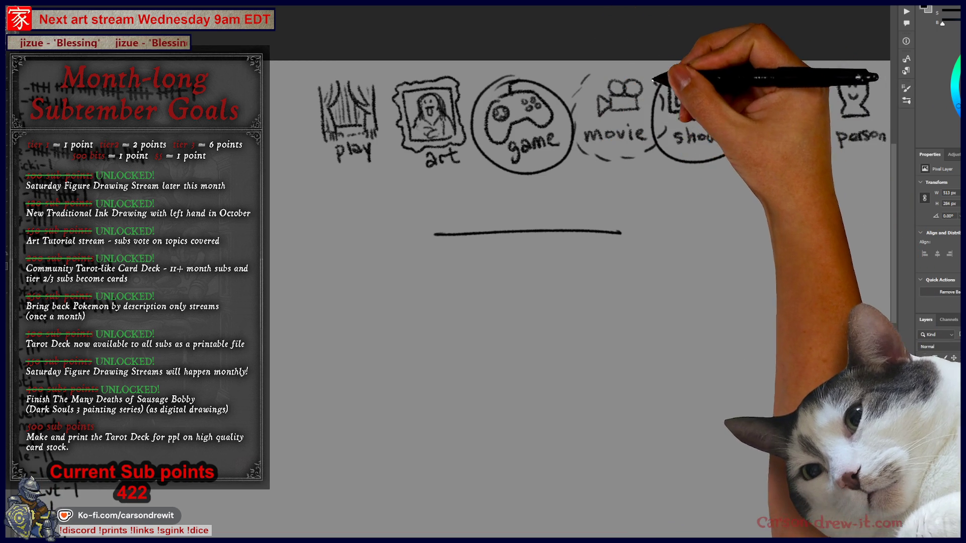
drag(560, 73, 568, 86)
scroll(615, 259, right, 2)
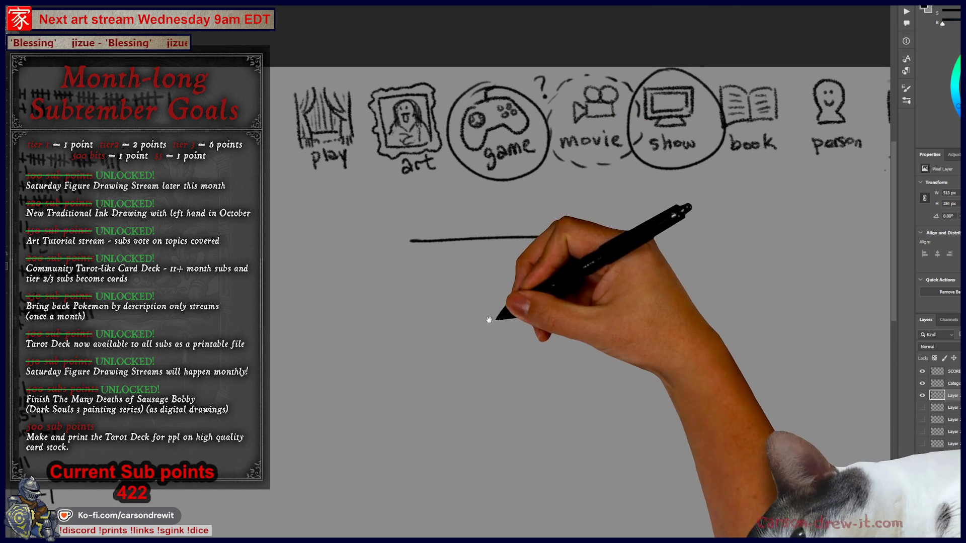
scroll(528, 212, down, 5)
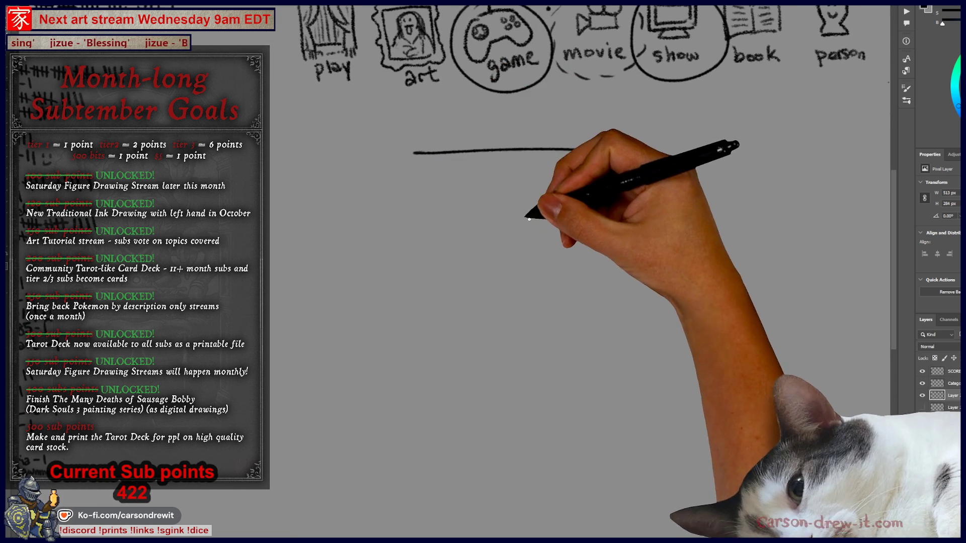
Sketch the duck's head with beak, two eyes and neck
mouse_move(505, 221)
mouse_down()
mouse_move(470, 236)
mouse_move(457, 277)
mouse_move(521, 302)
mouse_up()
mouse_move(429, 295)
mouse_down()
mouse_move(504, 295)
mouse_move(518, 284)
mouse_up()
click(467, 270)
click(506, 269)
drag(478, 309, 476, 362)
drag(528, 229, 534, 294)
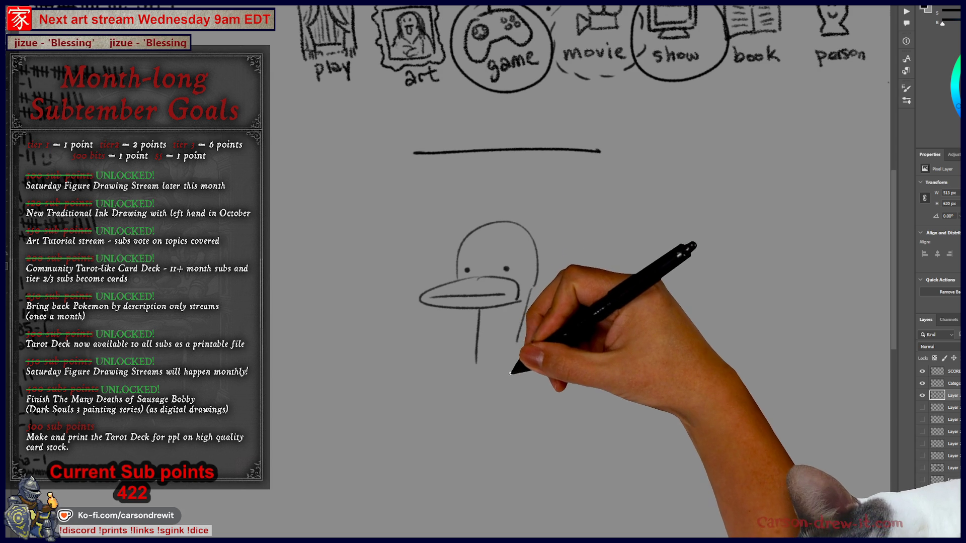
Draw the duck's rounded body, zigzag tail and legs, redrawing the oversized left foot smaller
drag(476, 363, 550, 440)
drag(528, 301, 578, 352)
drag(551, 440, 647, 393)
mouse_move(579, 352)
mouse_down()
mouse_move(626, 367)
mouse_move(641, 358)
mouse_move(655, 373)
mouse_move(607, 371)
mouse_up()
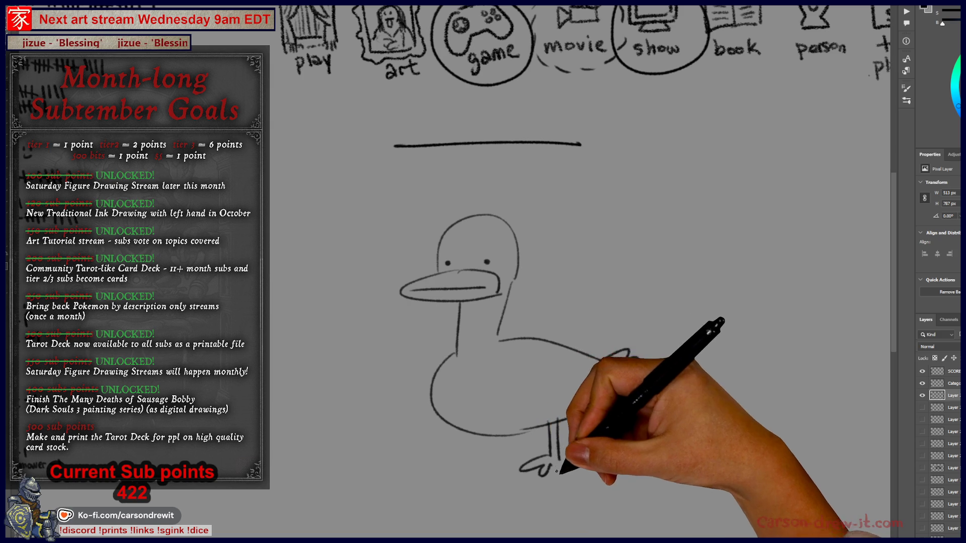
mouse_move(463, 431)
mouse_down()
mouse_move(492, 459)
mouse_move(463, 470)
mouse_move(509, 469)
mouse_up()
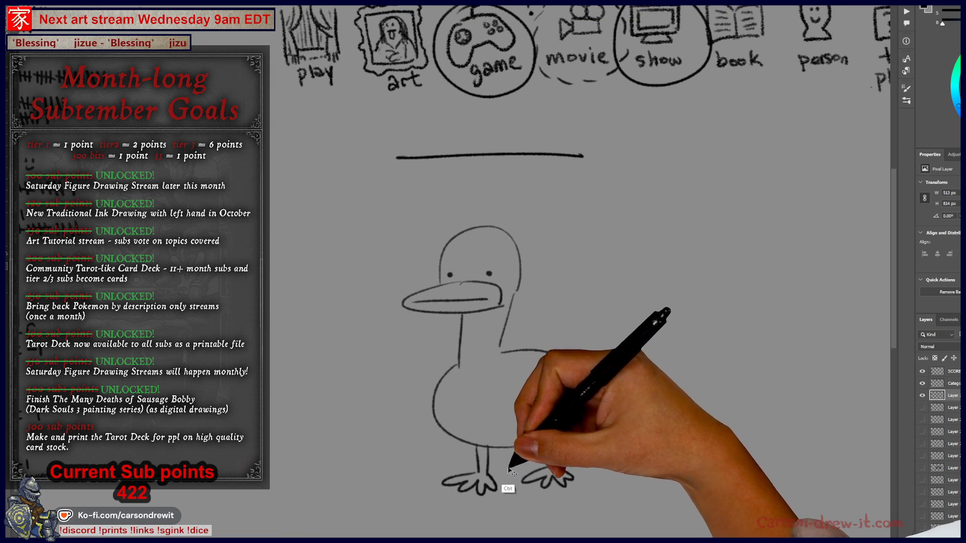
key(ctrl+z)
mouse_move(460, 441)
mouse_down()
mouse_move(459, 463)
mouse_move(500, 457)
mouse_move(578, 400)
mouse_move(602, 475)
mouse_up()
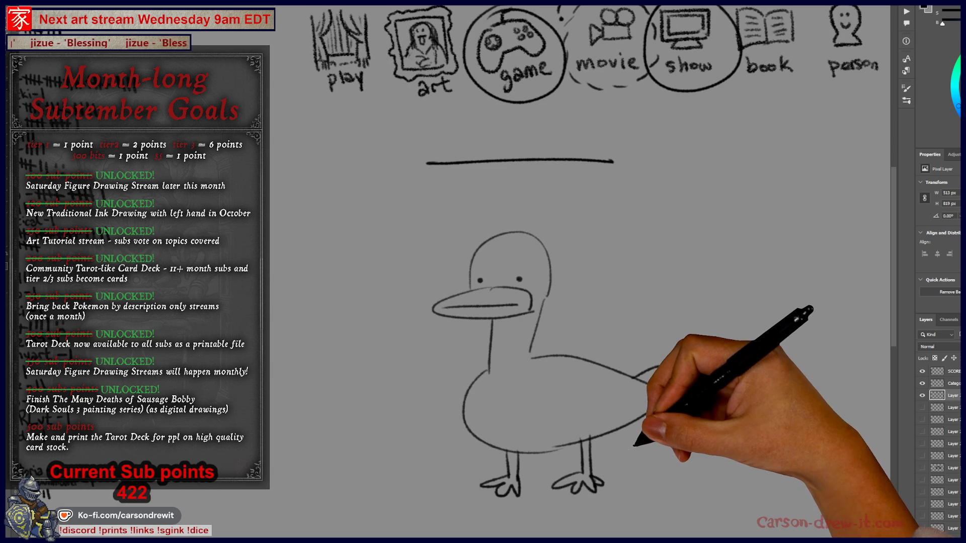
drag(658, 377, 660, 400)
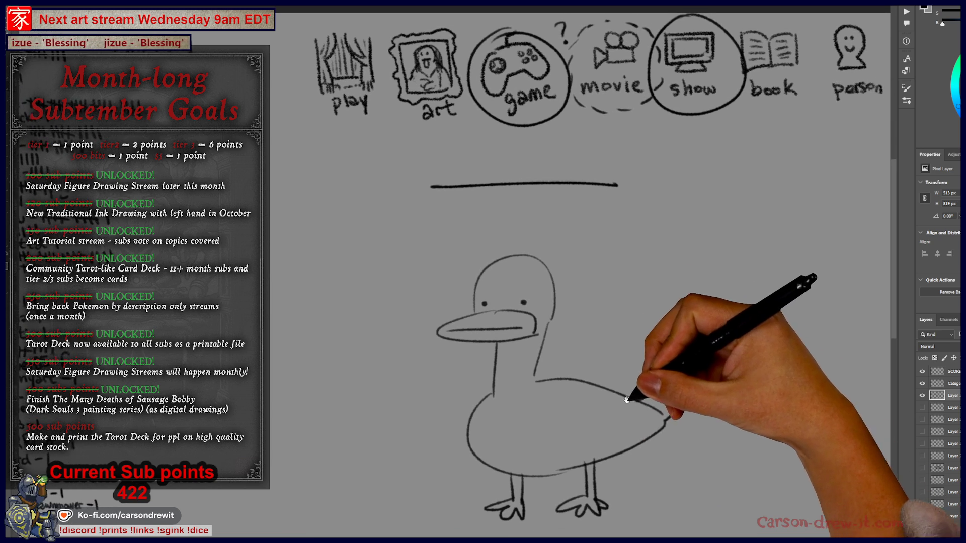
Extend the blank line and give the duck a hatched top hat and an eye under the brim
mouse_move(533, 191)
mouse_down()
mouse_move(514, 186)
mouse_move(596, 179)
mouse_up()
drag(424, 275, 510, 254)
drag(425, 275, 568, 273)
mouse_move(463, 264)
mouse_down()
mouse_move(495, 215)
mouse_move(475, 204)
mouse_move(468, 240)
mouse_move(534, 217)
mouse_move(506, 234)
mouse_move(458, 221)
mouse_up()
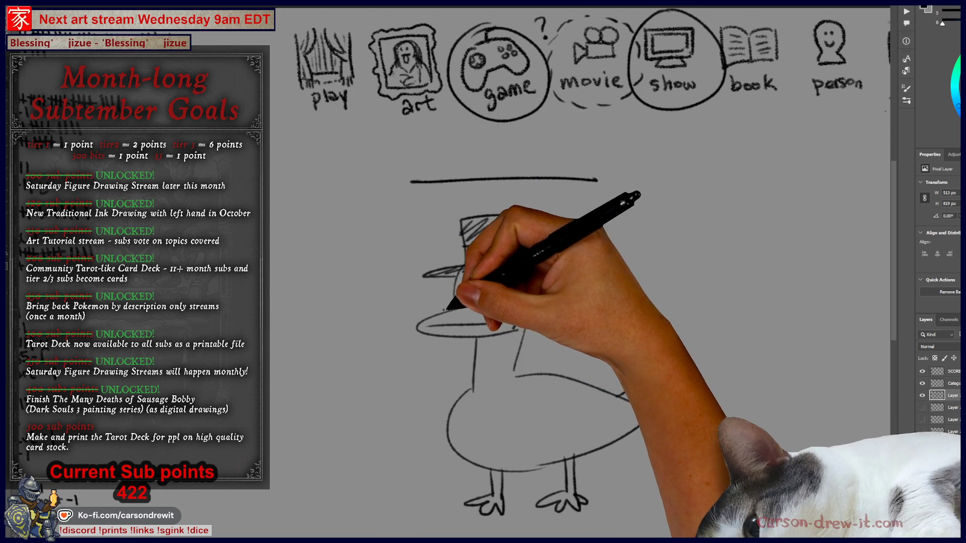
click(464, 298)
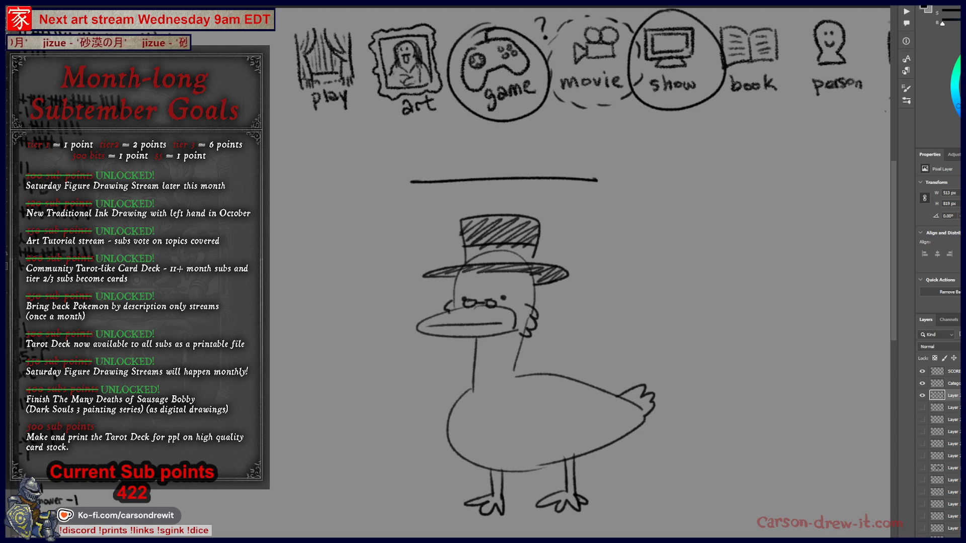
mouse_move(718, 353)
mouse_down()
mouse_move(656, 345)
mouse_move(699, 377)
mouse_up()
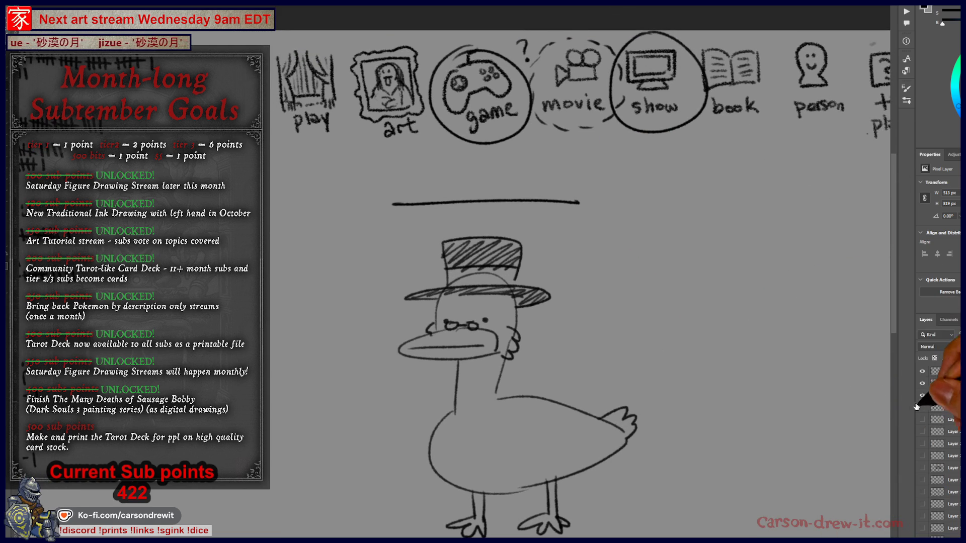
Hide the duck sketch layer and shrink the tally list of names slightly
click(923, 401)
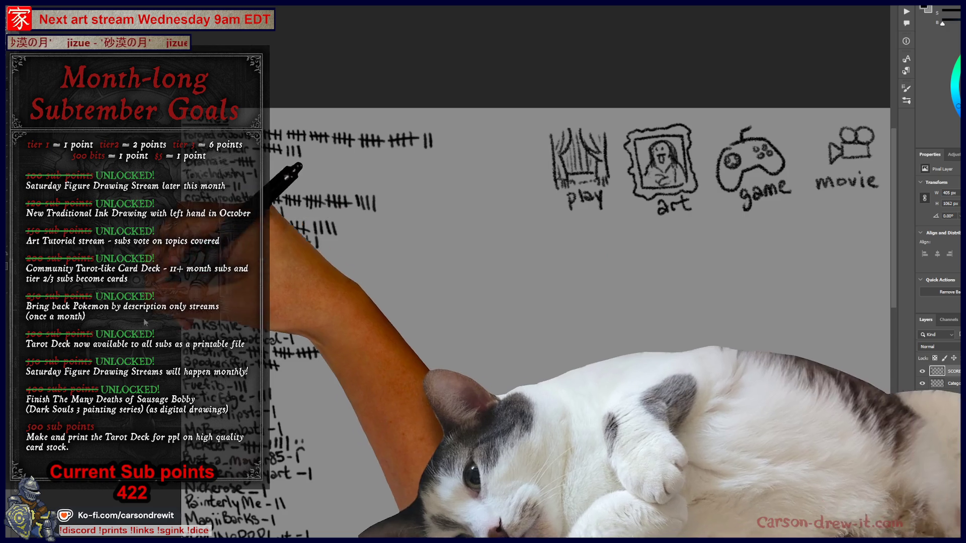
mouse_move(319, 412)
mouse_down()
mouse_move(440, 211)
mouse_move(445, 244)
mouse_move(422, 164)
mouse_up()
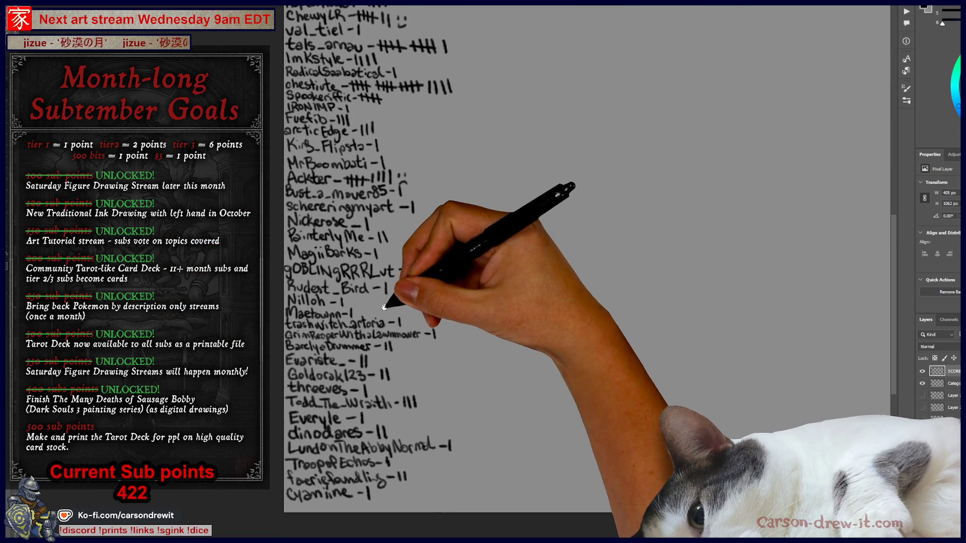
mouse_move(399, 287)
mouse_down()
mouse_move(386, 428)
mouse_move(349, 332)
mouse_move(345, 256)
mouse_move(309, 322)
mouse_up()
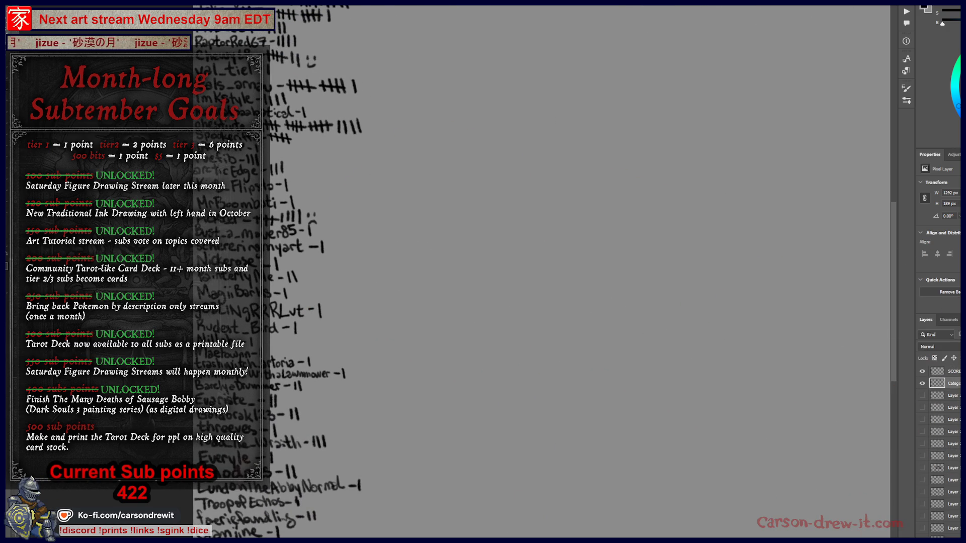
key(v)
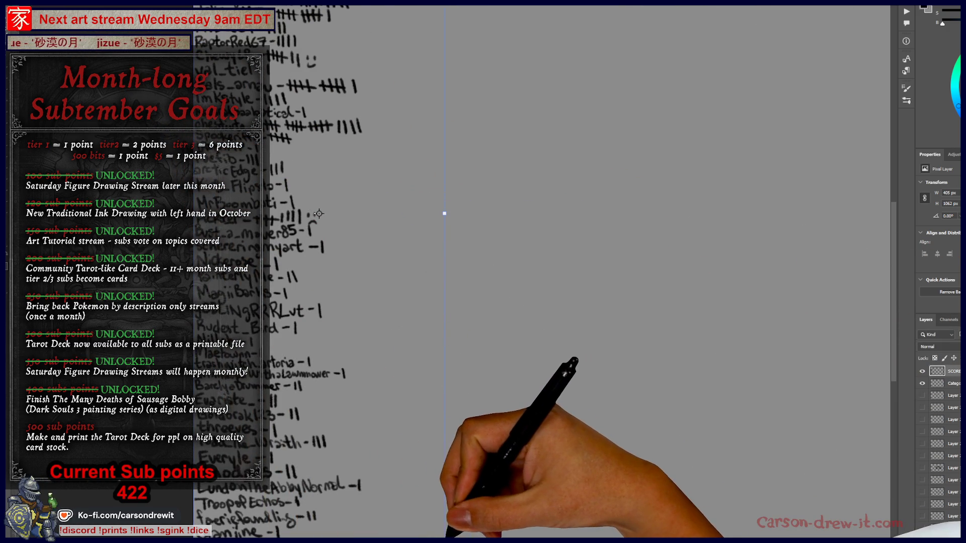
drag(444, 542, 431, 508)
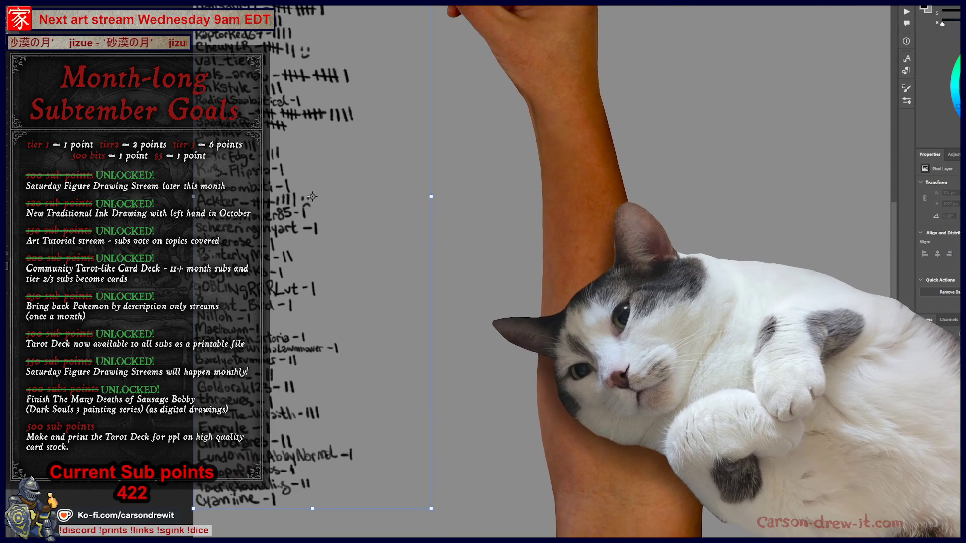
mouse_move(430, 146)
mouse_down()
mouse_move(511, 283)
mouse_move(560, 216)
mouse_move(567, 125)
mouse_up()
key(Return)
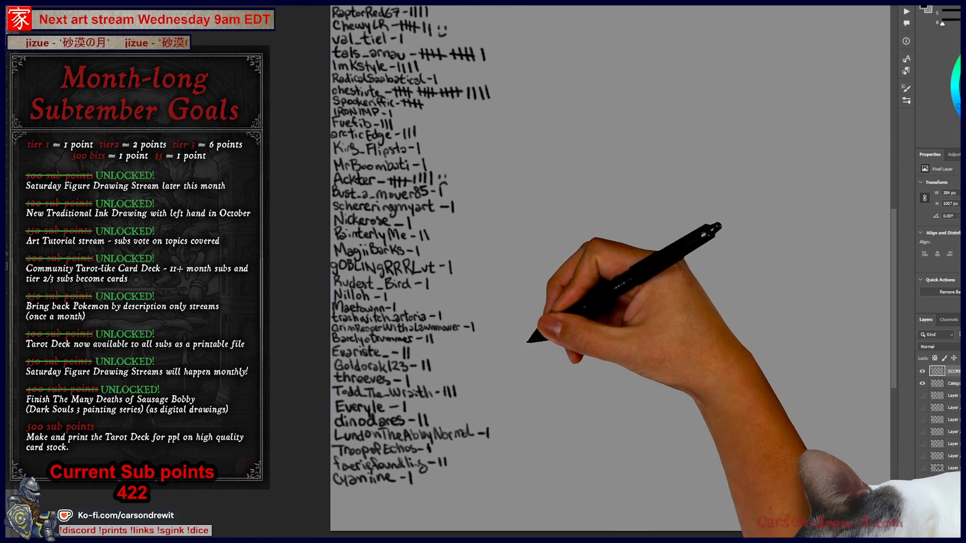
drag(336, 497, 367, 498)
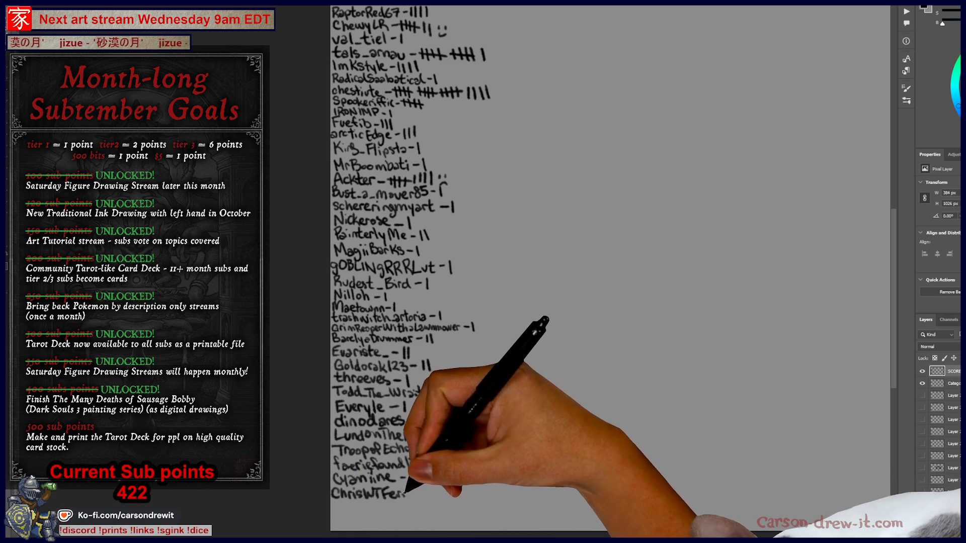
drag(433, 486, 432, 497)
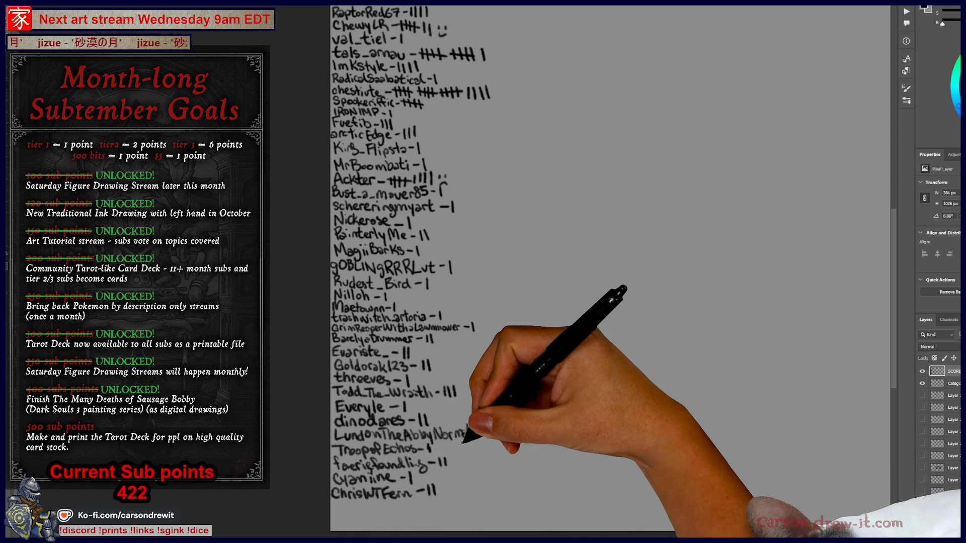
scroll(553, 338, down, 5)
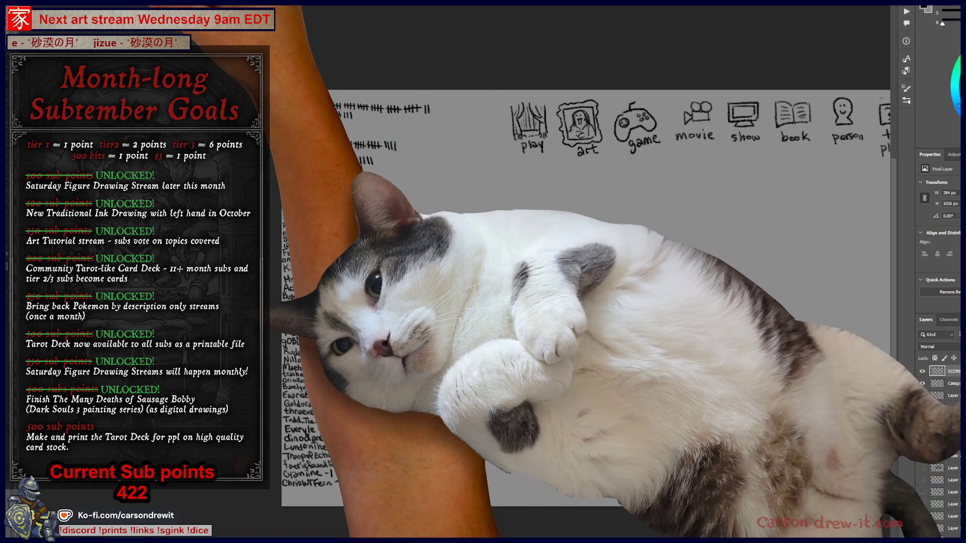
key(ctrl+Tab)
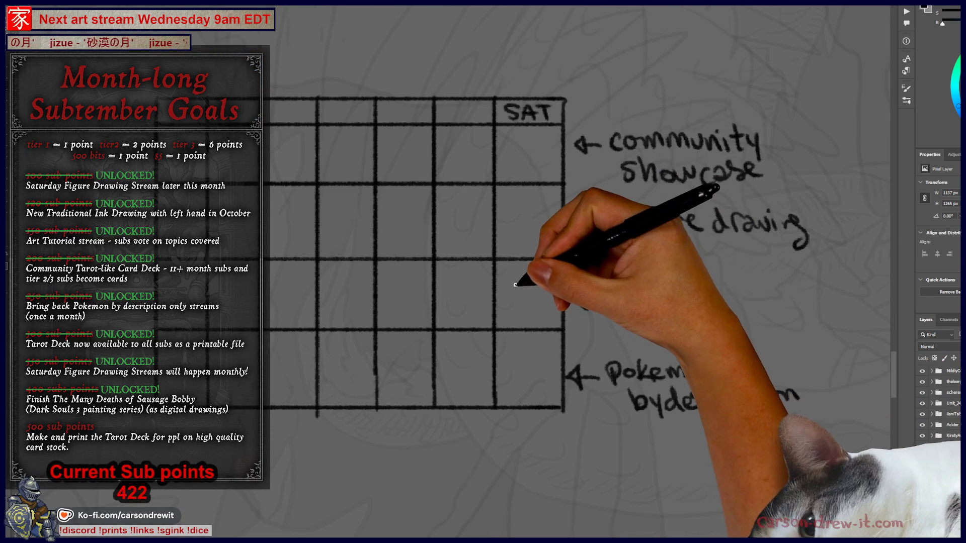
Cross out the SAT column cells with X's, undoing the stray slashes
drag(548, 267, 506, 313)
drag(508, 268, 554, 315)
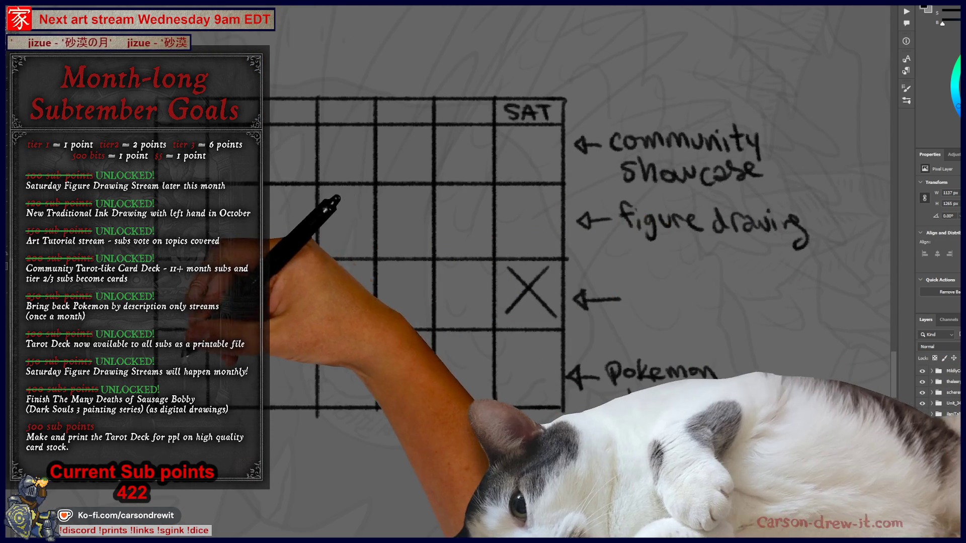
drag(483, 269, 440, 326)
drag(442, 273, 482, 322)
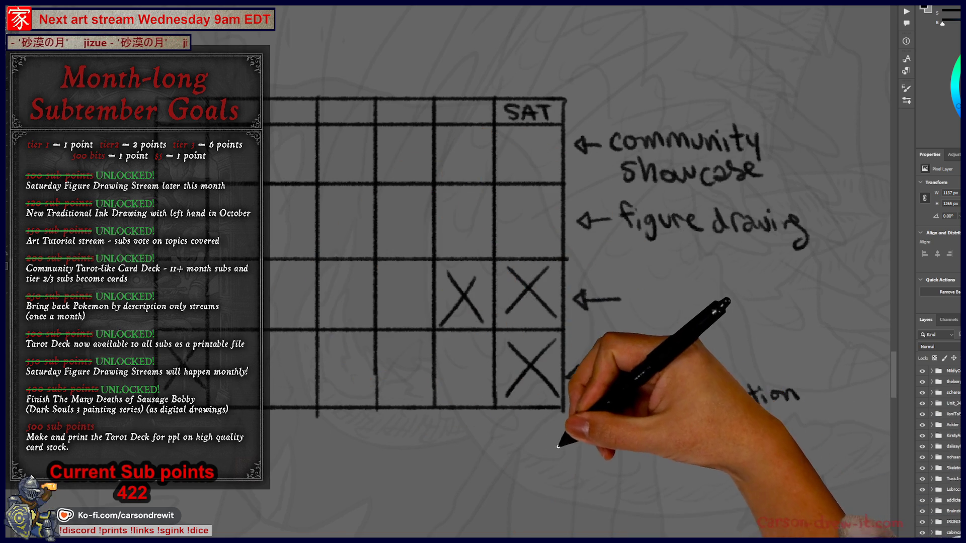
key(ctrl+z)
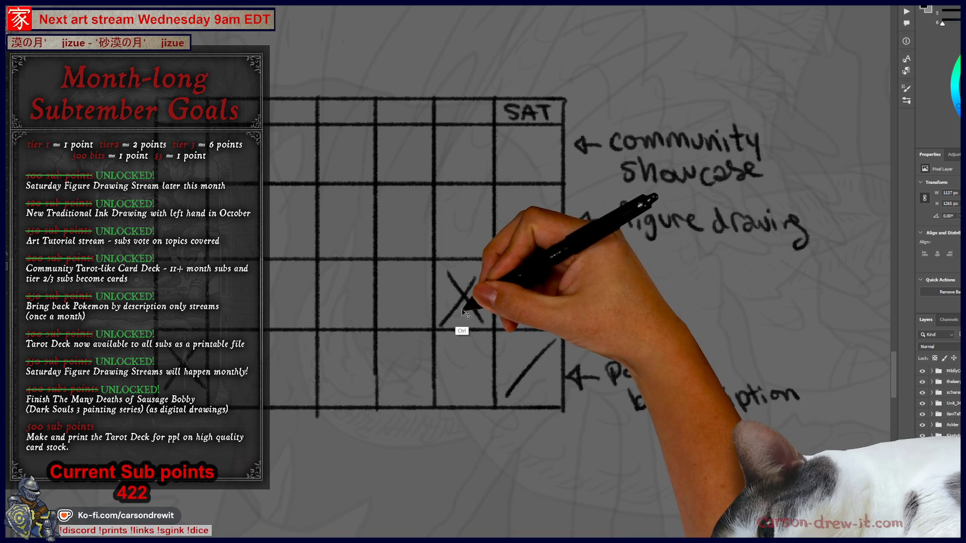
key(ctrl+z)
drag(548, 267, 505, 313)
drag(508, 266, 535, 302)
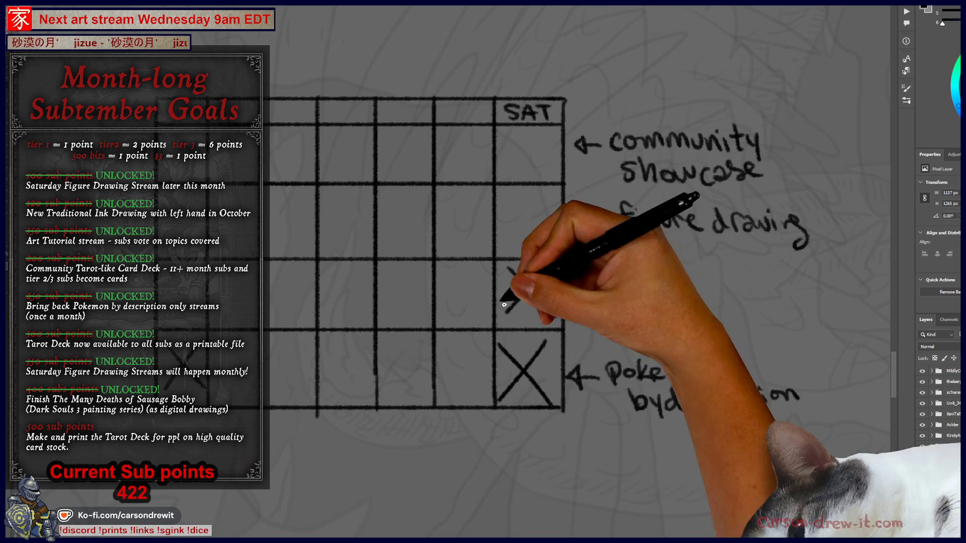
Circle the 'Pokemon by description' note and draw a curved arrow from it to the grid
drag(517, 428, 565, 386)
drag(738, 383, 863, 352)
drag(724, 292, 669, 322)
drag(360, 403, 629, 417)
key(ctrl+z)
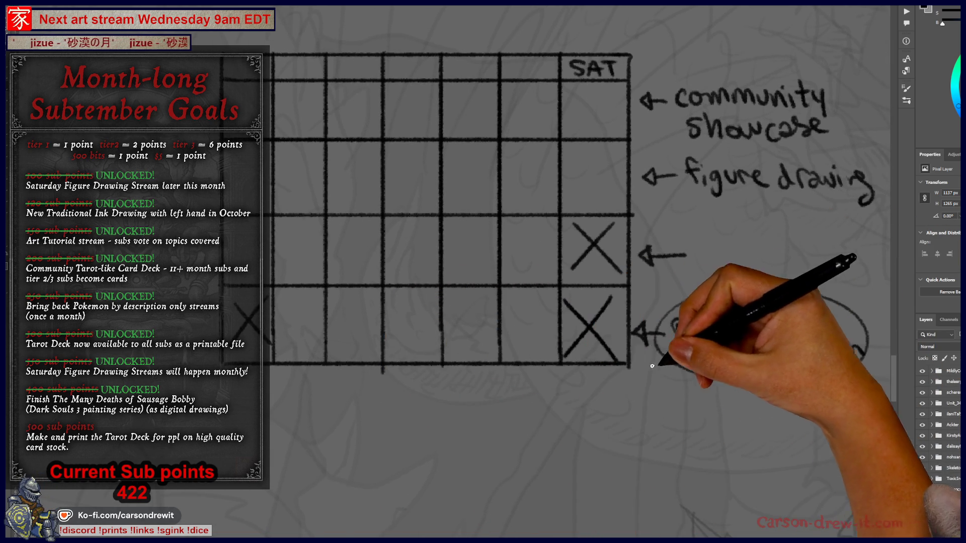
key(ctrl+z)
mouse_move(407, 370)
mouse_down()
mouse_move(442, 390)
mouse_move(655, 378)
mouse_move(625, 399)
mouse_move(630, 391)
mouse_up()
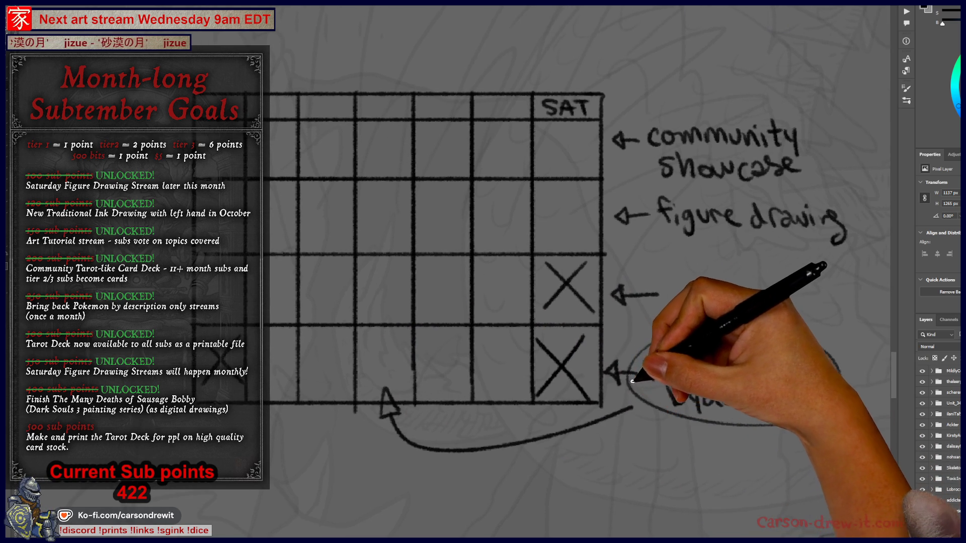
Hand-letter the title 'OCTOBEAR' above the grid and start a tentacle on the bear
mouse_move(579, 225)
mouse_down()
mouse_move(592, 294)
mouse_move(515, 302)
mouse_up()
drag(654, 300, 586, 310)
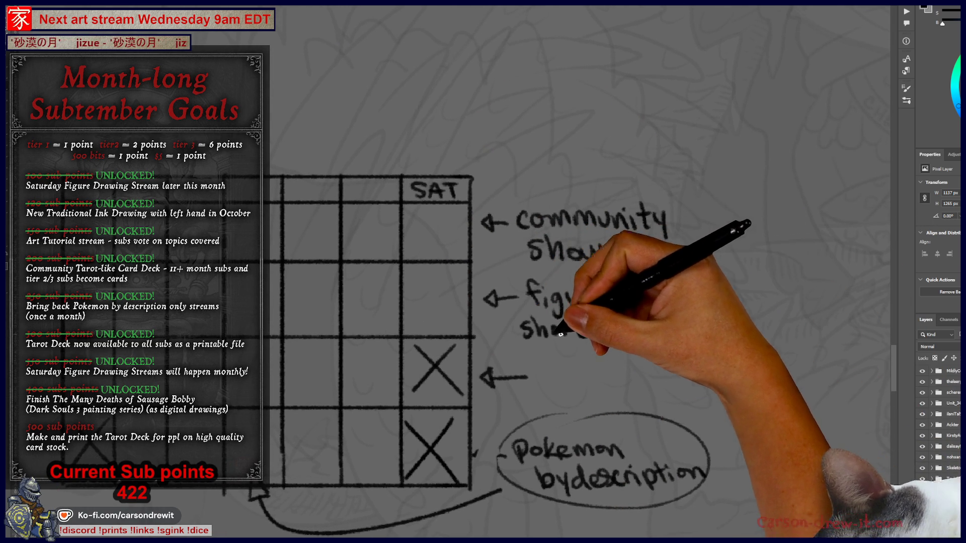
mouse_move(508, 310)
mouse_down()
mouse_move(544, 331)
mouse_move(607, 314)
mouse_up()
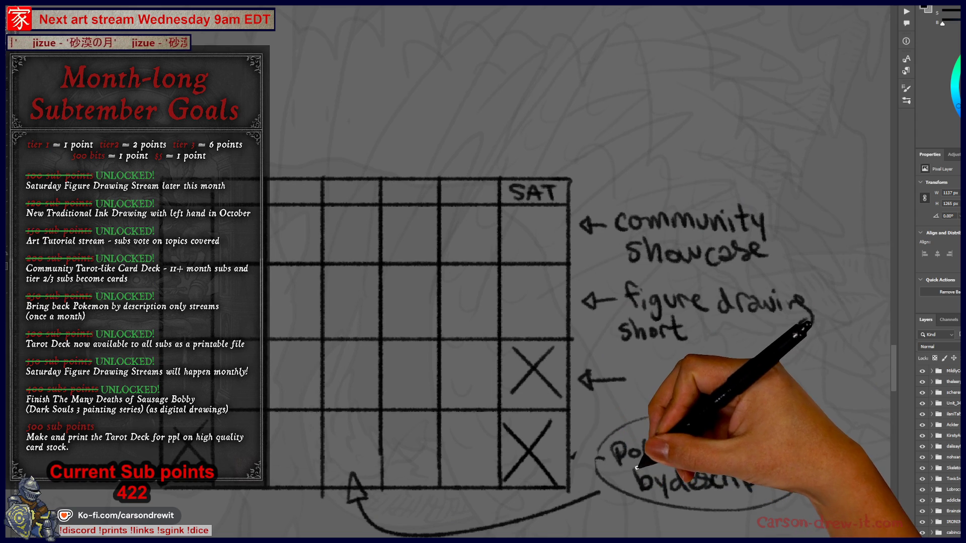
drag(547, 408, 613, 394)
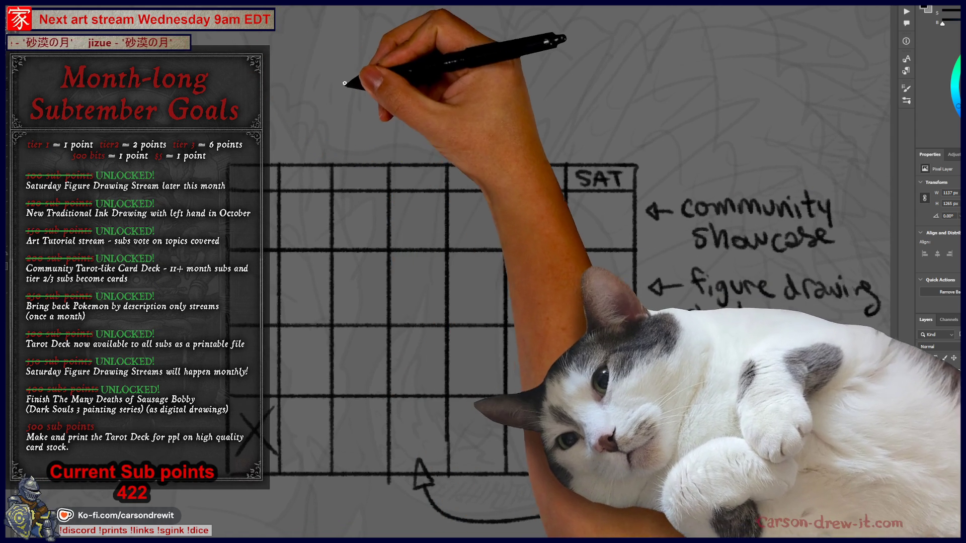
mouse_move(377, 140)
mouse_down()
mouse_move(394, 183)
mouse_move(481, 178)
mouse_up()
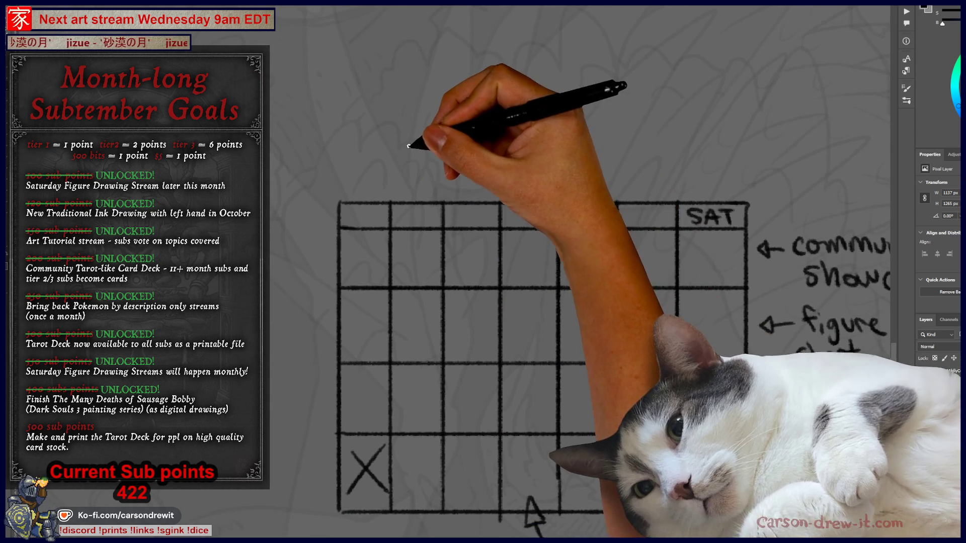
drag(436, 149, 437, 151)
drag(526, 145, 545, 168)
mouse_move(579, 141)
mouse_down()
mouse_move(601, 166)
mouse_move(646, 167)
mouse_move(638, 156)
mouse_up()
drag(654, 168, 684, 168)
drag(543, 318, 513, 352)
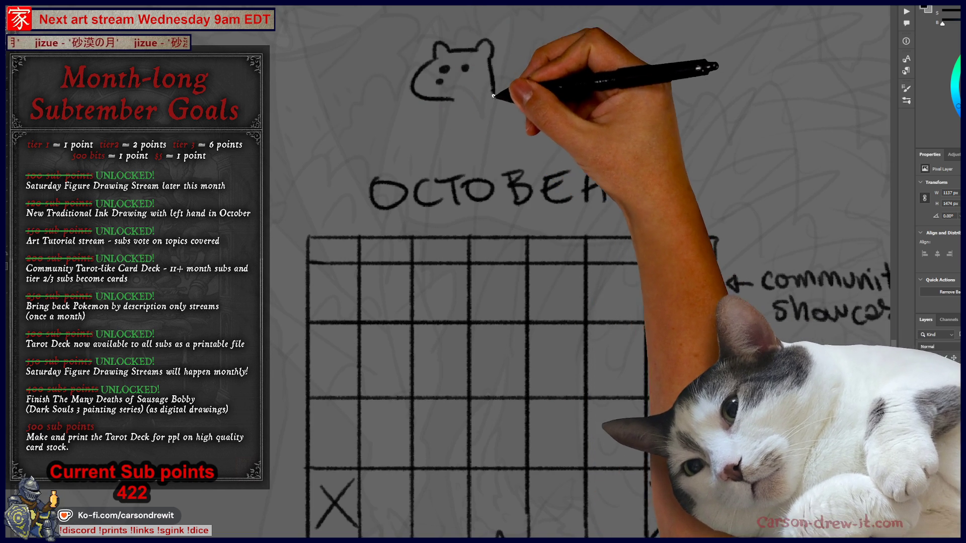
mouse_move(436, 107)
mouse_down()
mouse_move(345, 125)
mouse_move(379, 144)
mouse_move(432, 132)
mouse_up()
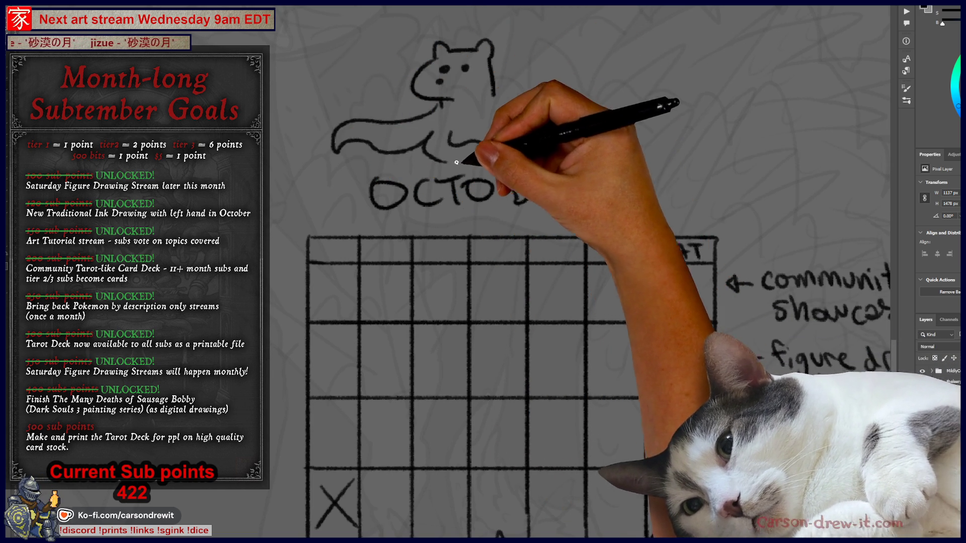
Draw wavy and curled tentacles on the right side of the bear above 'OCTOBEAR'
drag(505, 135, 553, 151)
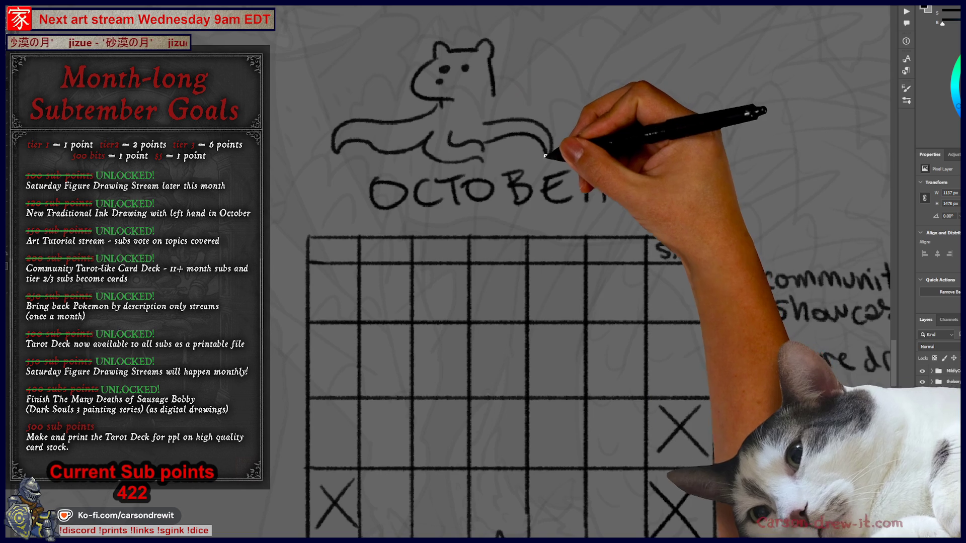
drag(503, 102, 594, 113)
mouse_move(500, 96)
mouse_down()
mouse_move(553, 70)
mouse_move(541, 101)
mouse_up()
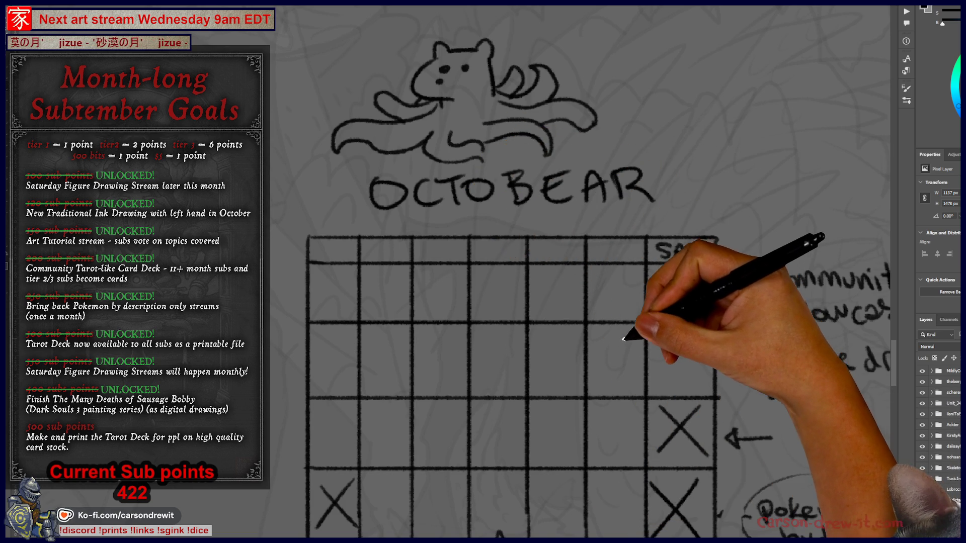
drag(620, 328, 651, 324)
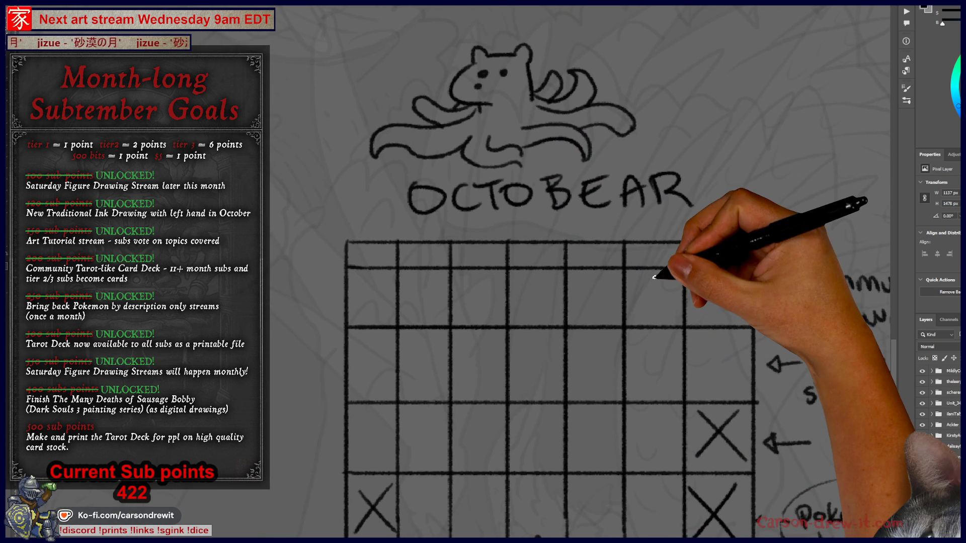
scroll(352, 262, down, 3)
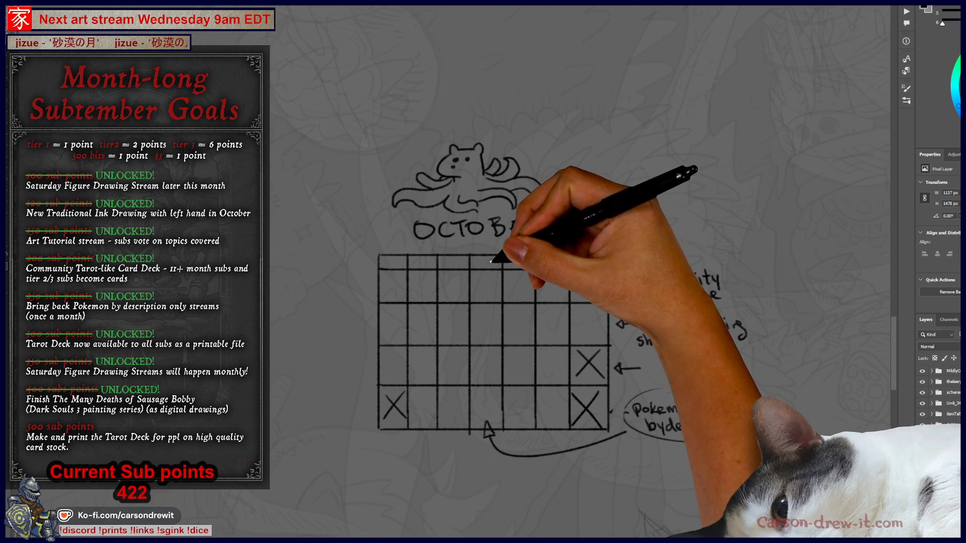
scroll(498, 234, up, 2)
drag(478, 237, 443, 308)
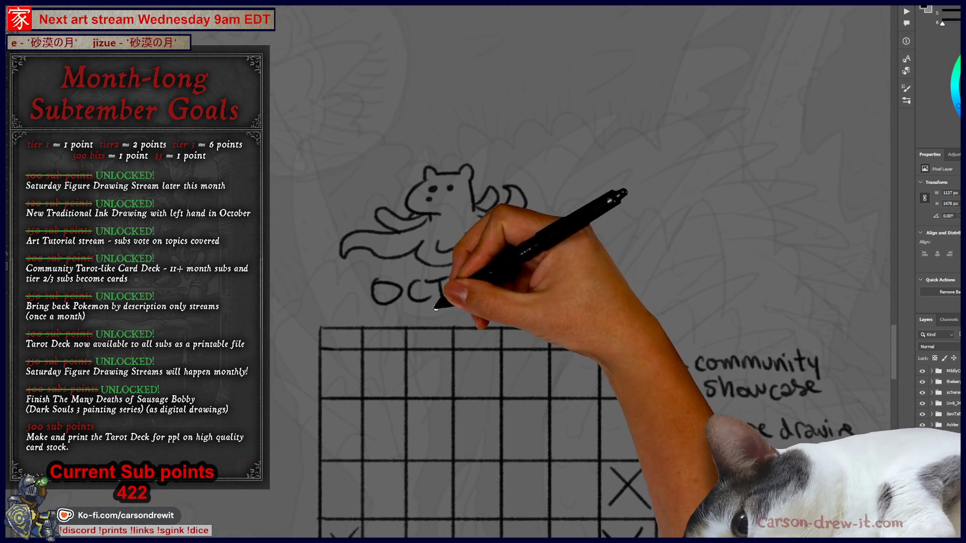
scroll(442, 308, up, 4)
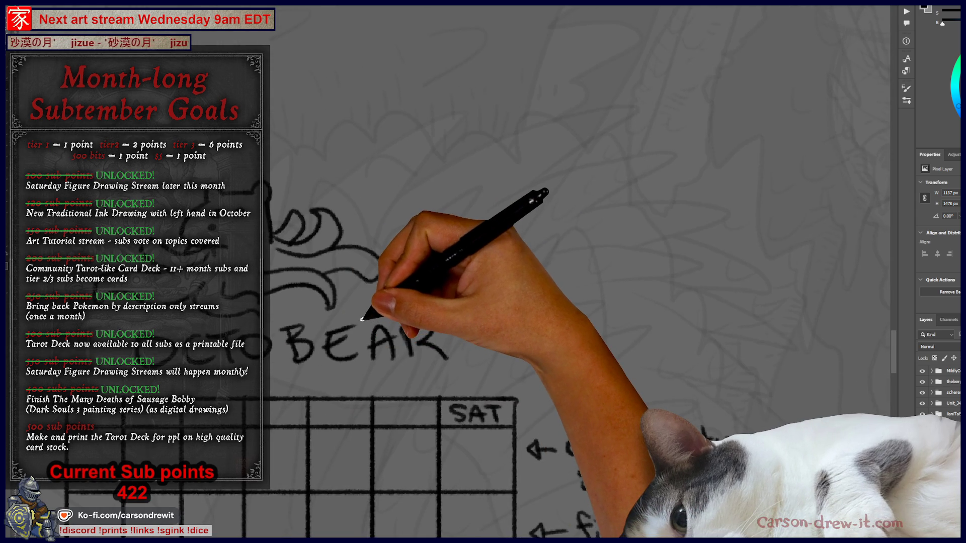
drag(551, 162, 686, 211)
drag(613, 82, 527, 119)
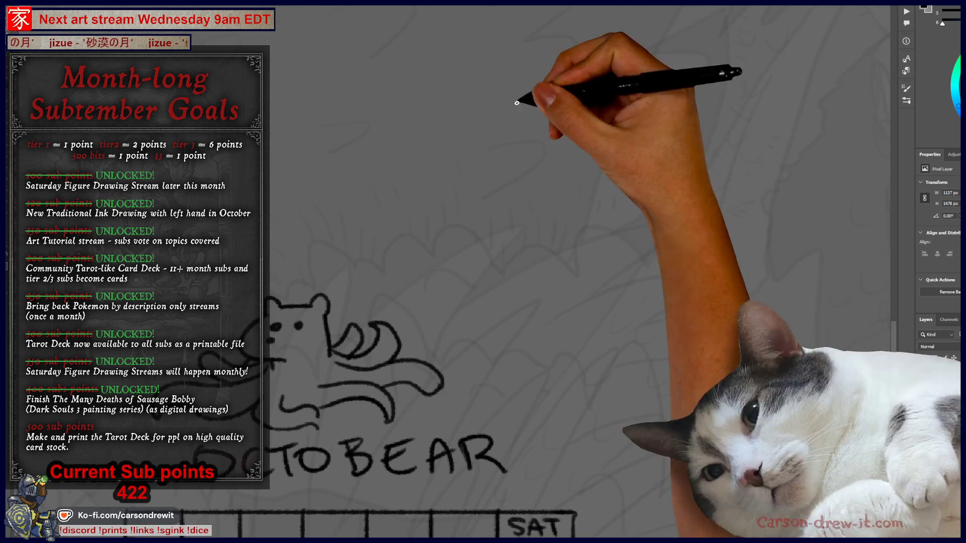
Draw a new bear head with round ears, a limb below it and a small head to the left
mouse_move(626, 127)
mouse_down()
mouse_move(579, 146)
mouse_move(601, 171)
mouse_up()
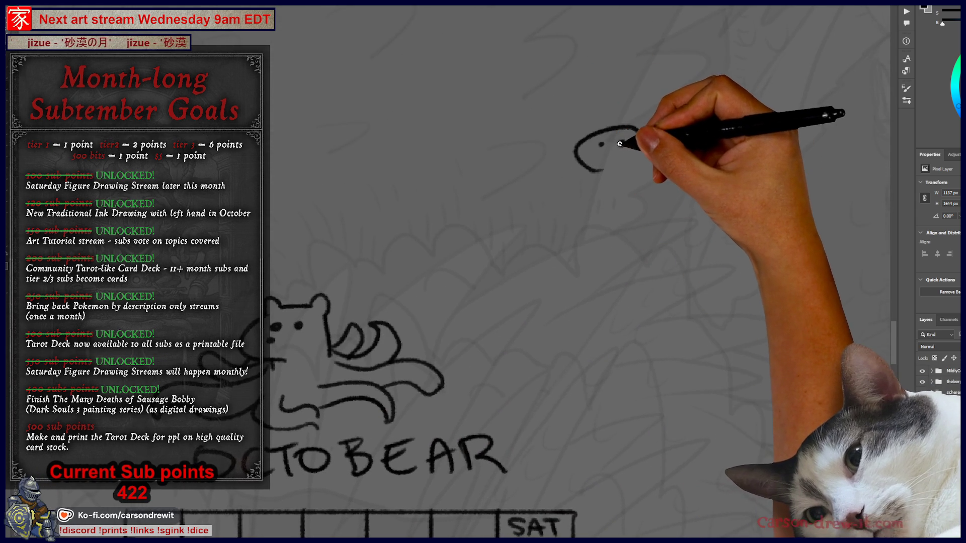
drag(590, 130, 648, 129)
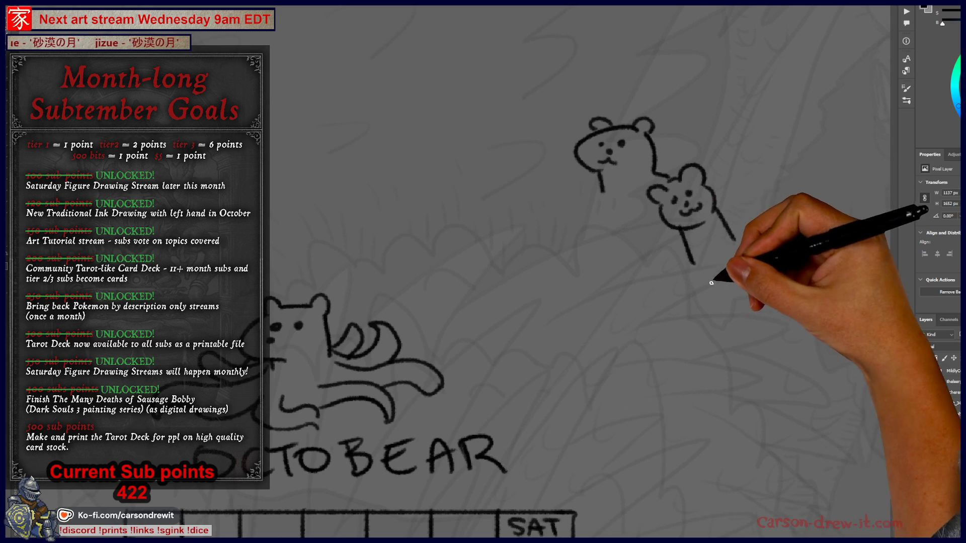
mouse_move(720, 269)
mouse_down()
mouse_move(744, 252)
mouse_move(711, 285)
mouse_move(743, 302)
mouse_move(719, 285)
mouse_up()
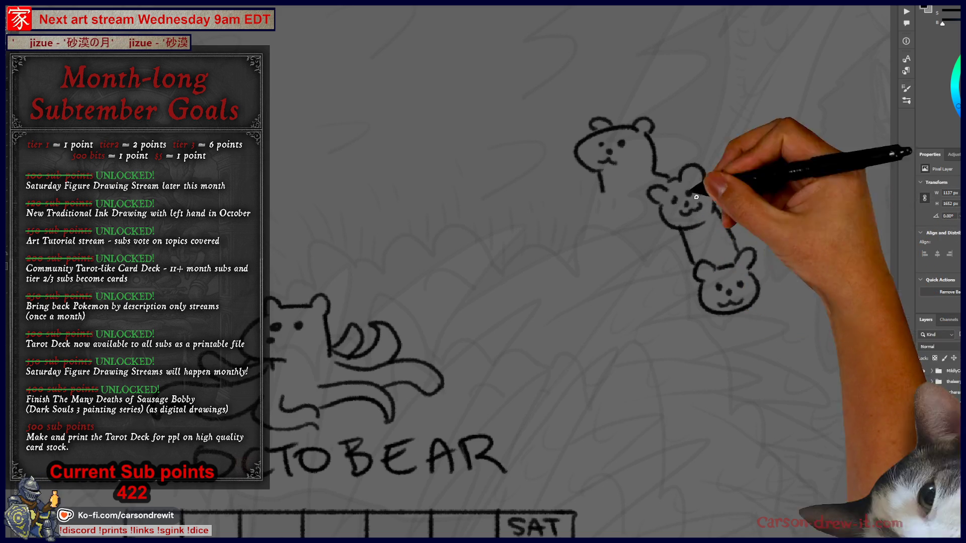
mouse_move(576, 188)
mouse_down()
mouse_move(556, 189)
mouse_move(573, 173)
mouse_move(601, 196)
mouse_up()
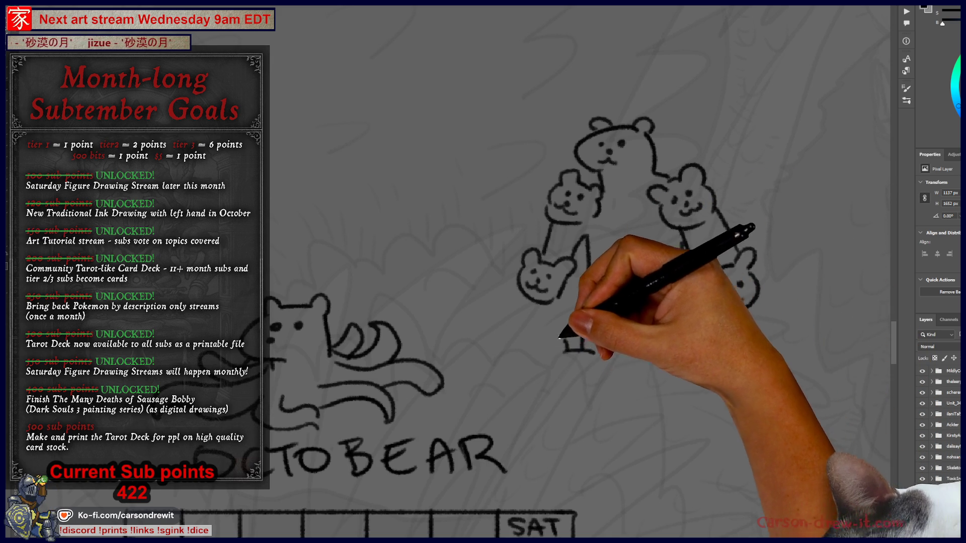
Add the lower bear heads with faces, the legs between them and the upper-right arm
mouse_move(565, 371)
mouse_down()
mouse_move(565, 347)
mouse_move(606, 367)
mouse_up()
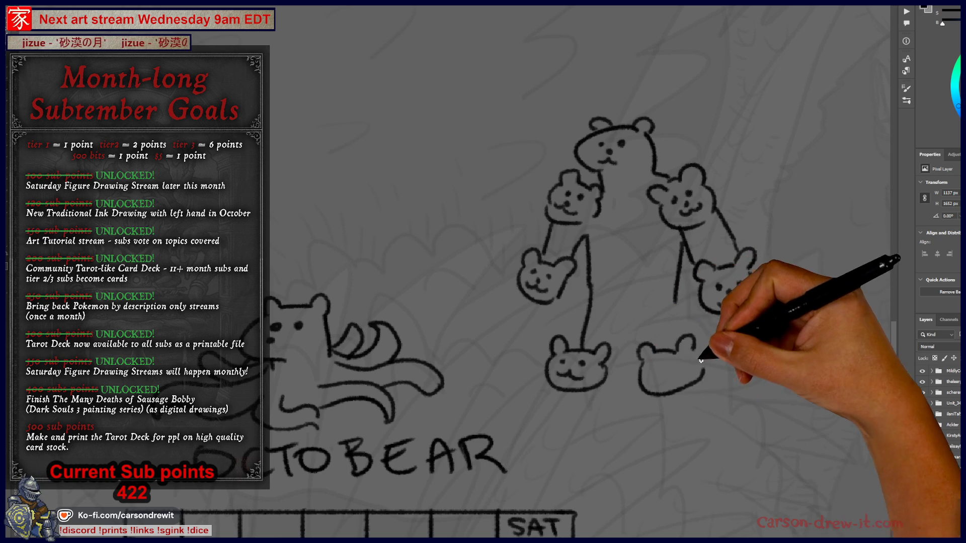
drag(661, 368, 680, 371)
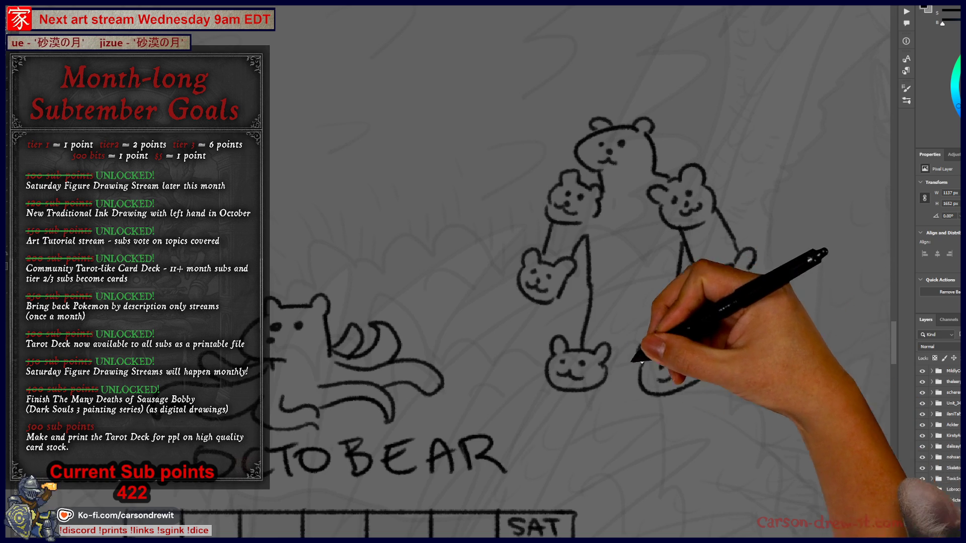
drag(614, 346, 641, 347)
drag(678, 264, 674, 304)
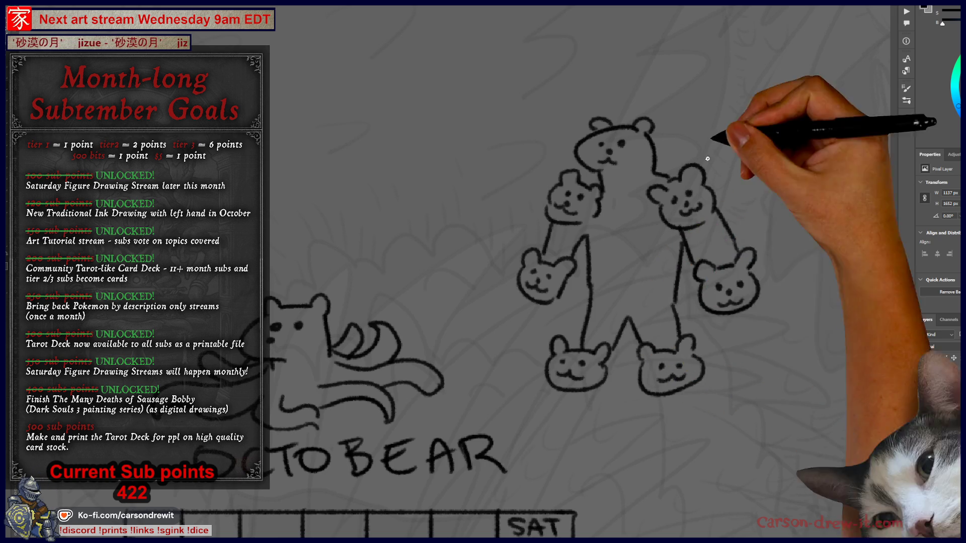
drag(654, 194, 739, 252)
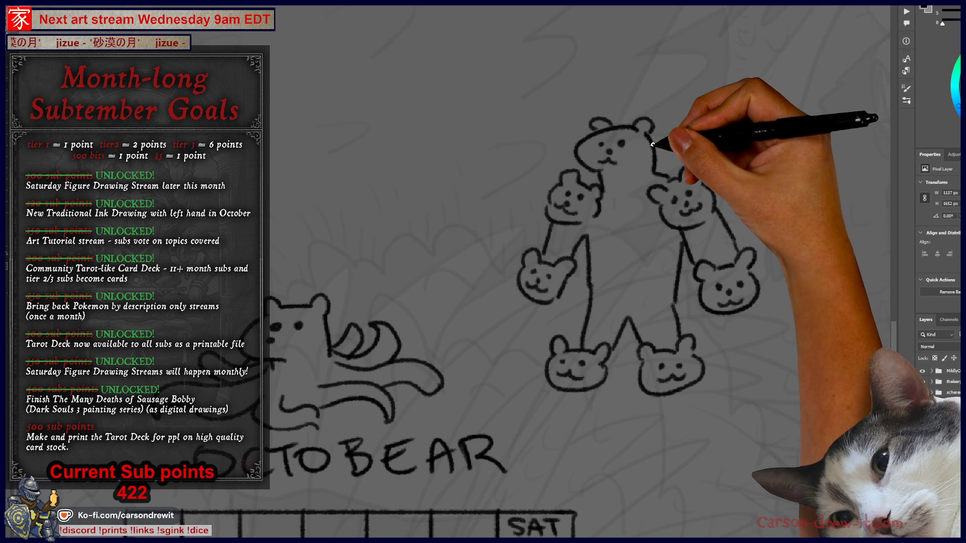
Give the upper-right bear head an arm line, ears, eyes, a nose and a smiling mouth
key(e)
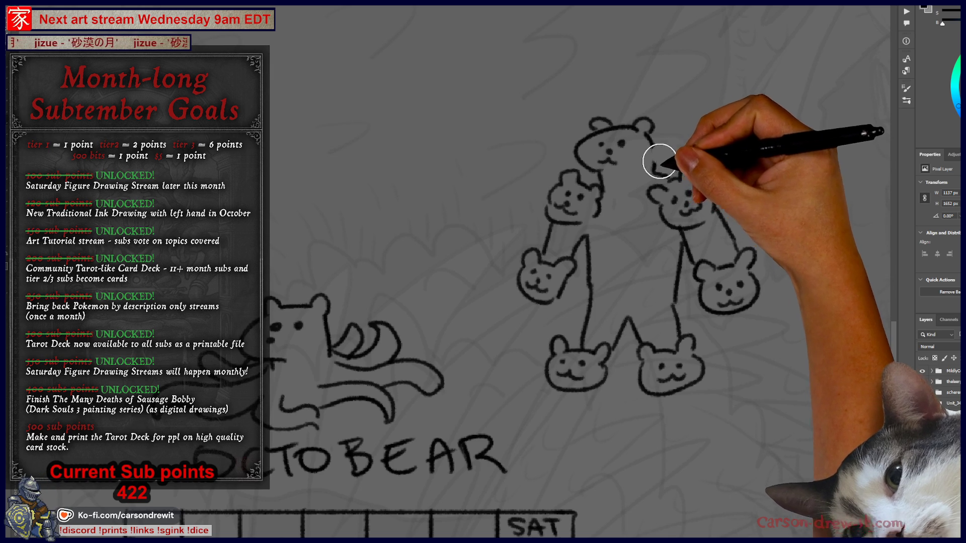
key(b)
drag(654, 138, 648, 167)
mouse_move(663, 135)
mouse_down()
mouse_move(717, 131)
mouse_move(724, 160)
mouse_move(710, 154)
mouse_up()
click(685, 141)
click(703, 141)
click(697, 149)
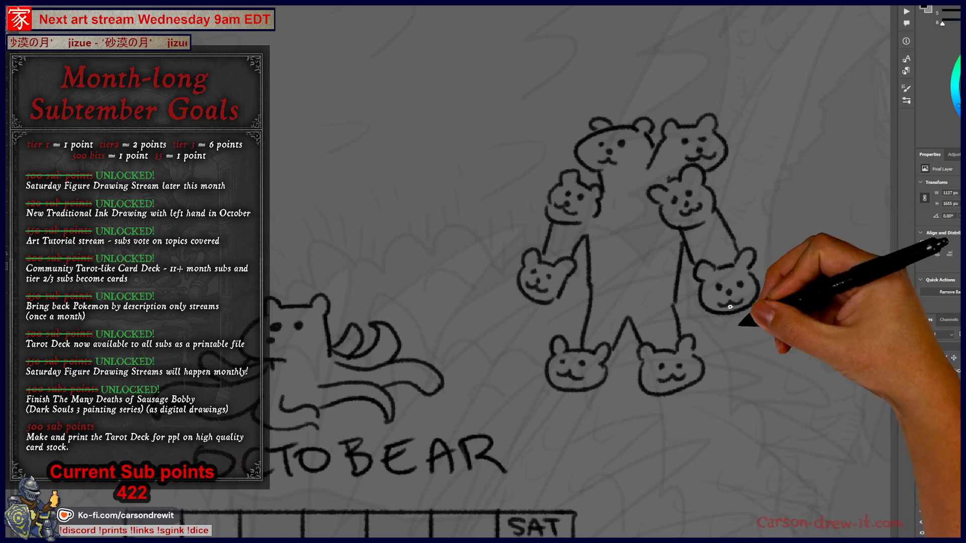
Shift the upper-right head left on the bear layer and draw a middle bear head between the legs
click(930, 405)
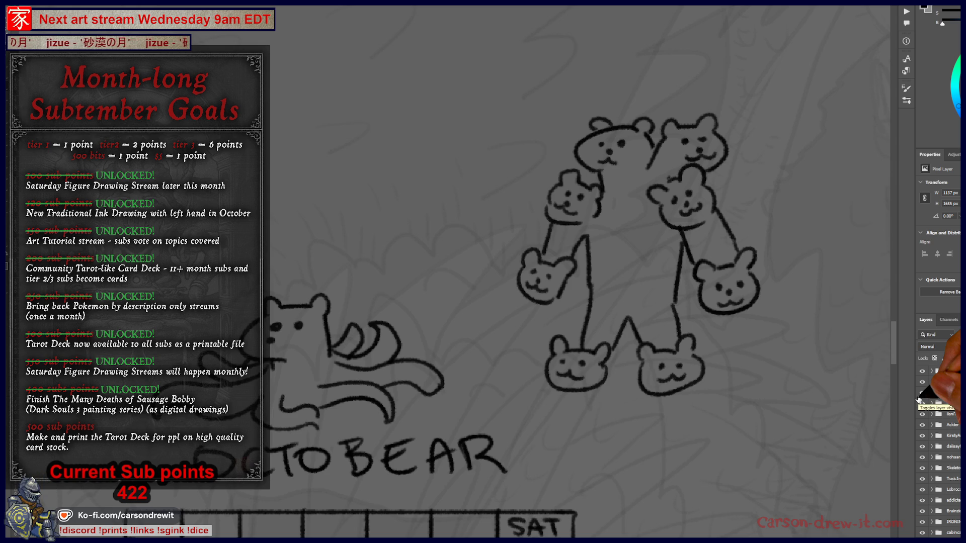
drag(528, 170, 466, 166)
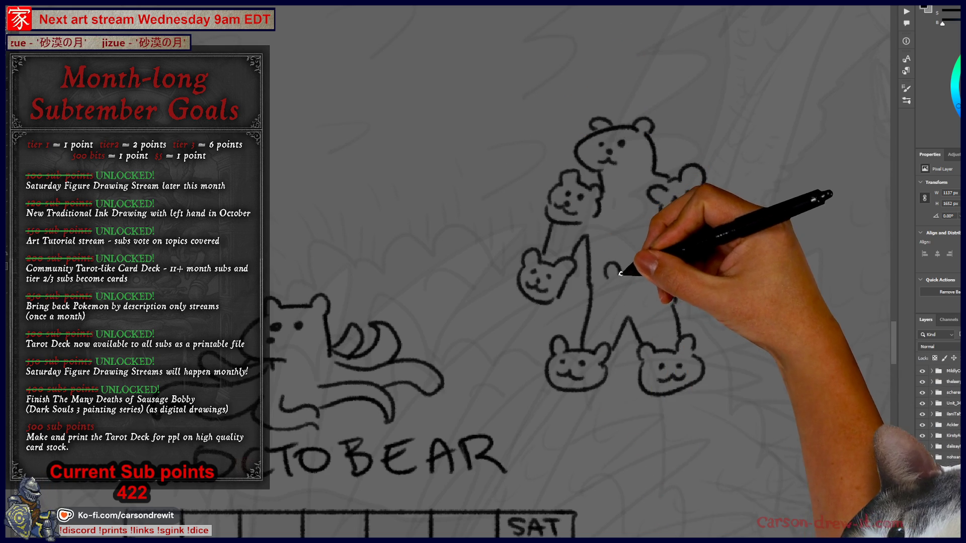
drag(621, 264, 618, 288)
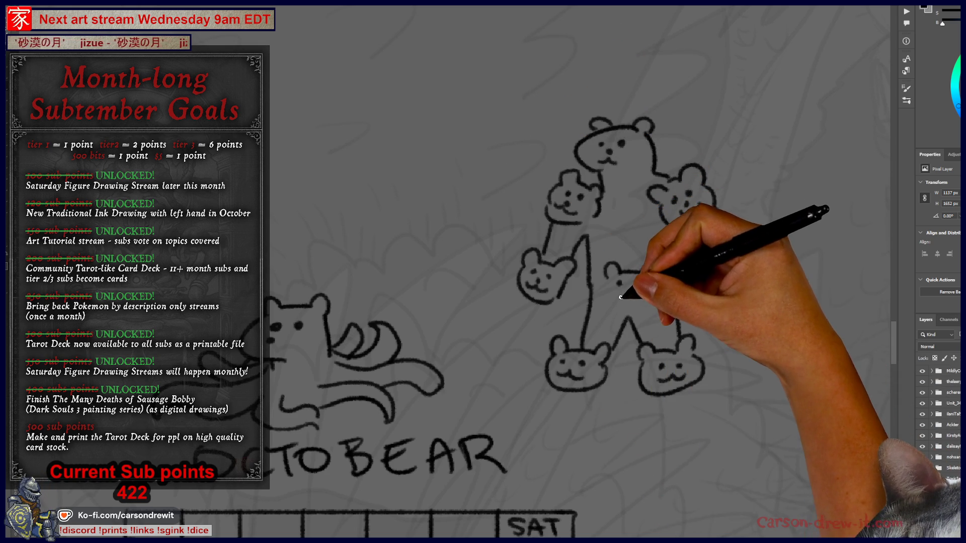
drag(605, 304, 614, 302)
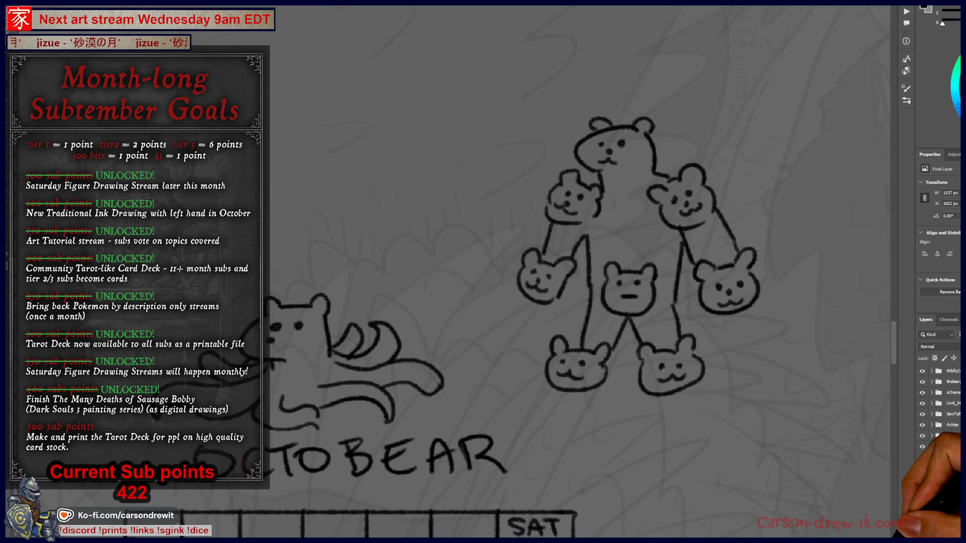
drag(651, 468, 605, 487)
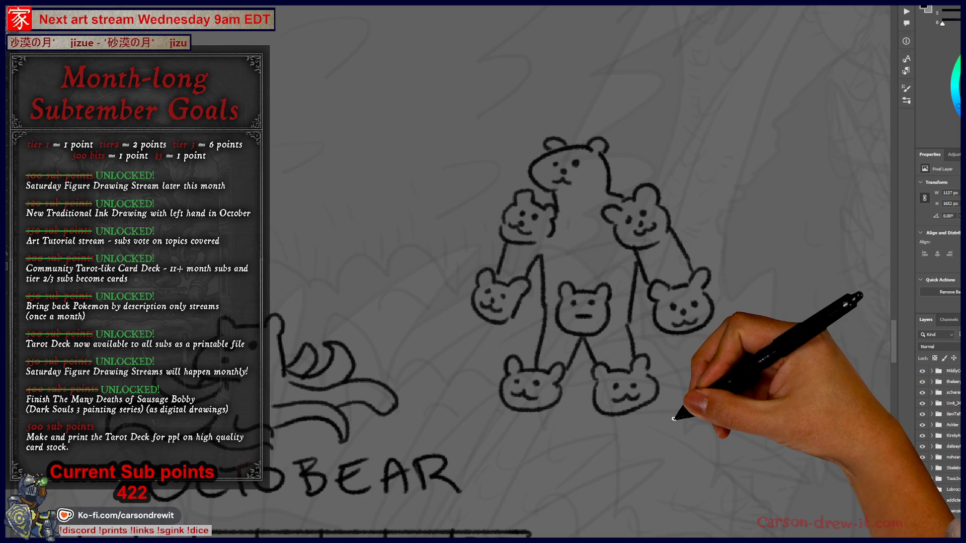
scroll(673, 419, down, 3)
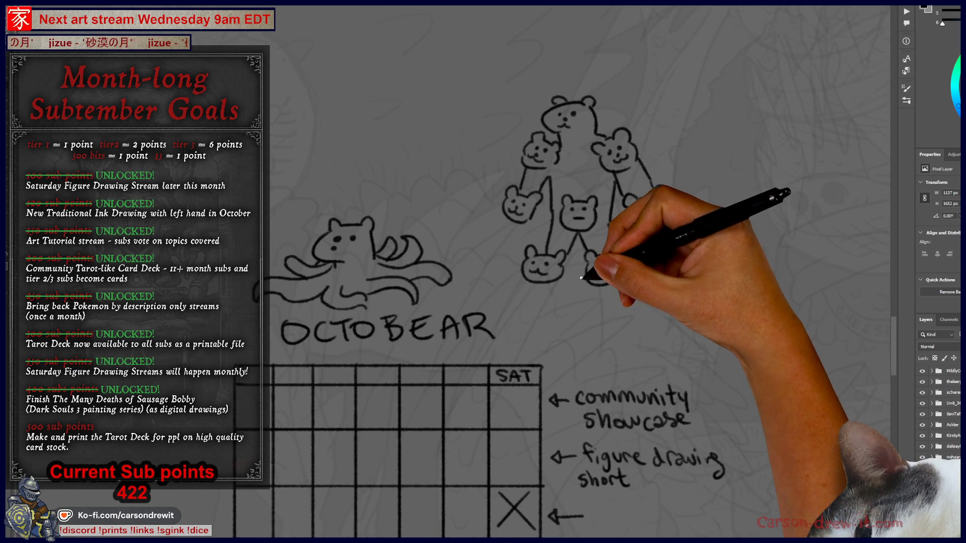
Draw a wavy aura line over the bear, then reposition the view and delete the selected sketches
scroll(592, 326, down, 3)
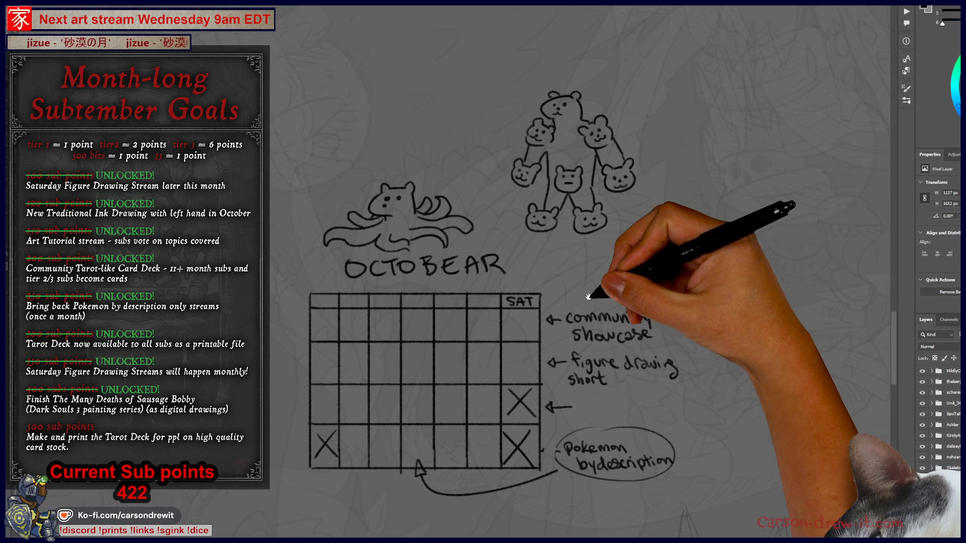
drag(588, 298, 586, 303)
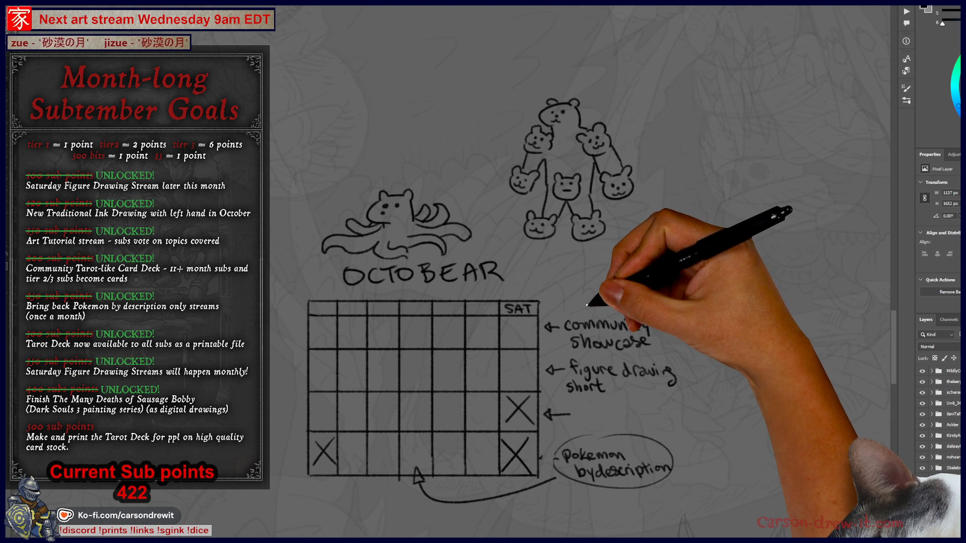
scroll(586, 305, up, 1)
mouse_move(502, 141)
mouse_down()
mouse_move(516, 72)
mouse_move(559, 40)
mouse_move(573, 57)
mouse_move(626, 45)
mouse_move(644, 113)
mouse_move(639, 138)
mouse_up()
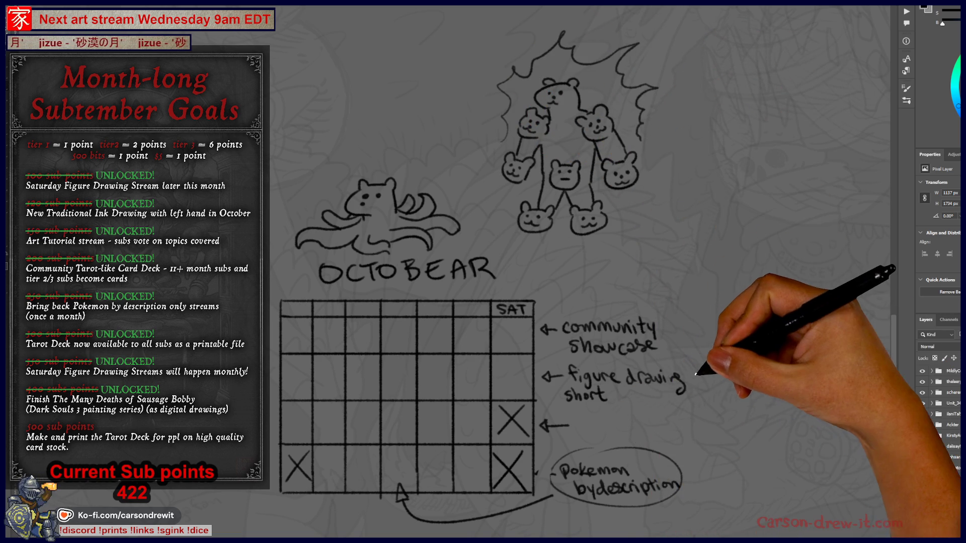
scroll(708, 414, down, 3)
mouse_move(625, 463)
mouse_down()
mouse_move(416, 198)
mouse_move(427, 267)
mouse_up()
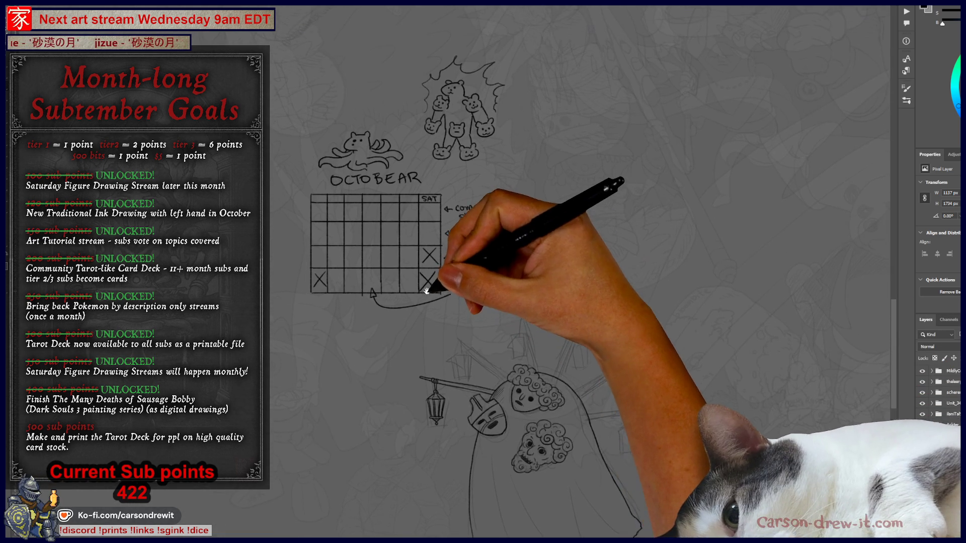
scroll(442, 251, up, 2)
mouse_move(322, 355)
mouse_down()
mouse_move(342, 404)
mouse_move(641, 252)
mouse_move(518, 13)
mouse_move(478, 13)
mouse_up()
key(Delete)
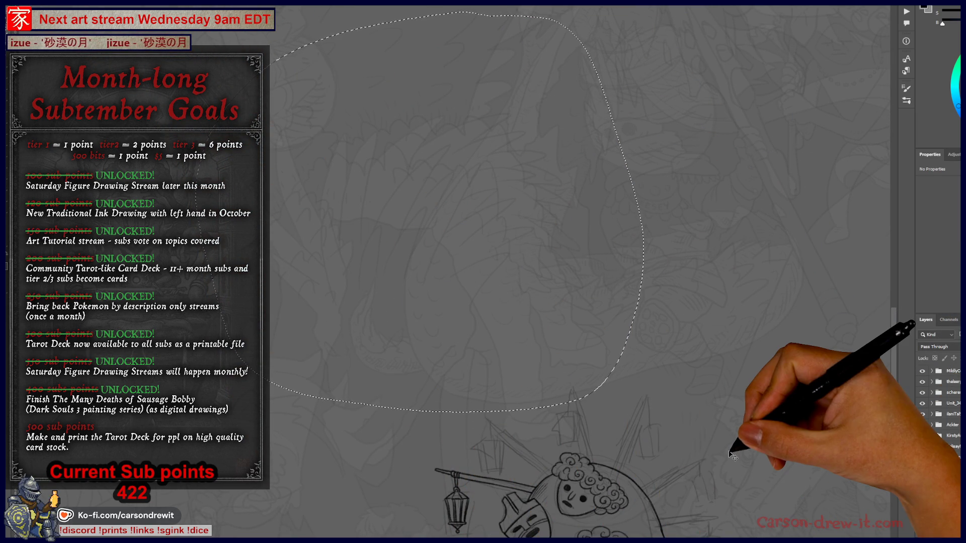
Deselect, zoom in on the cloaked figure and select its line-art layer
key(ctrl+d)
scroll(553, 195, up, 2)
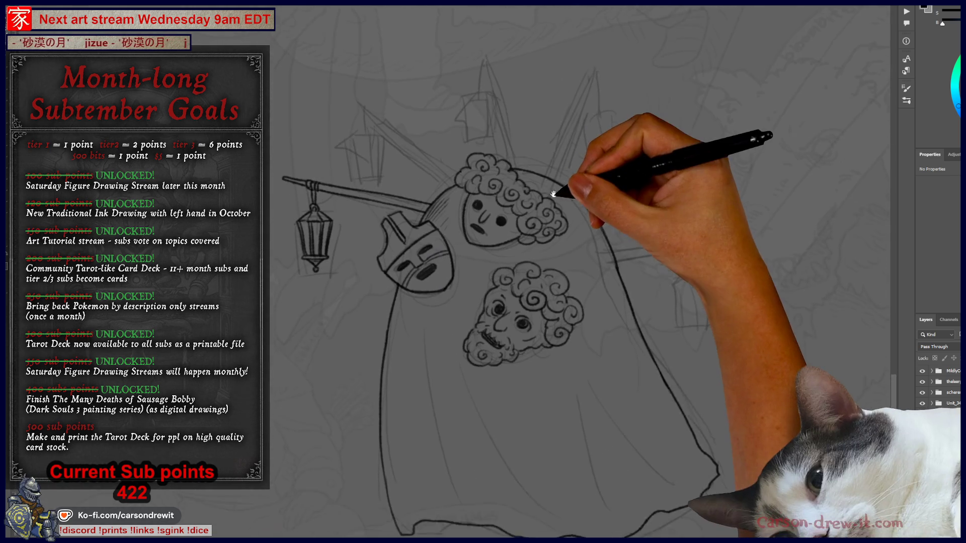
scroll(553, 195, up, 3)
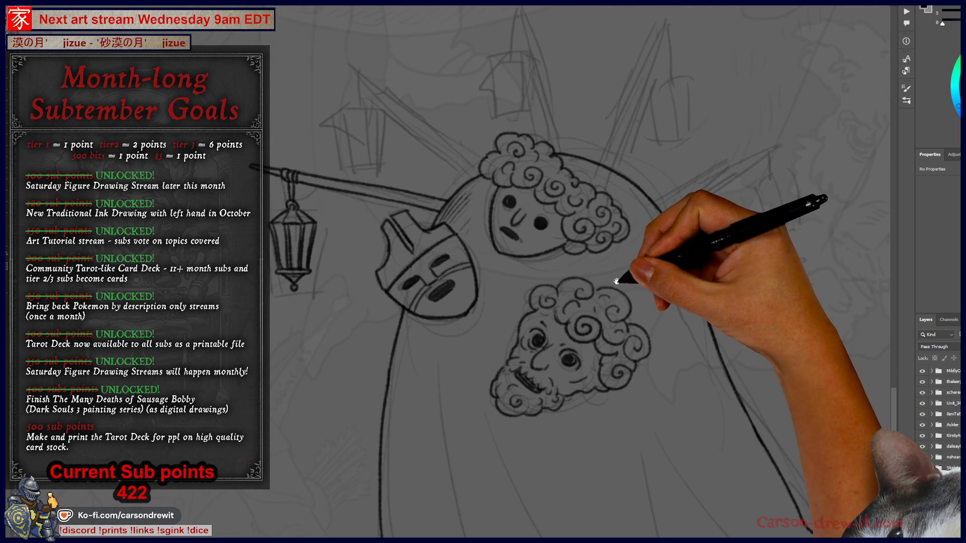
scroll(937, 443, down, 3)
click(937, 496)
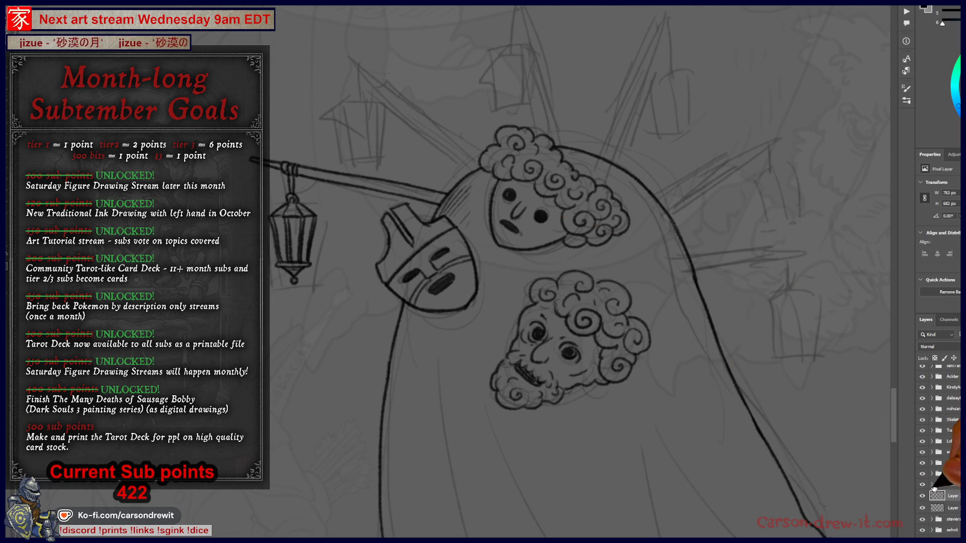
scroll(345, 276, up, 2)
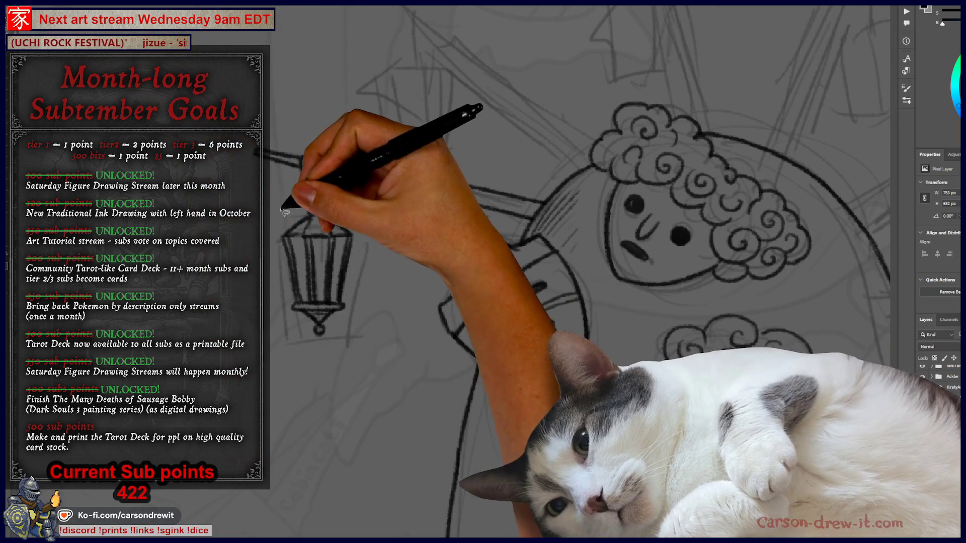
Lasso-select the hanging lantern sketch
mouse_move(285, 213)
mouse_down()
mouse_move(358, 345)
mouse_move(347, 216)
mouse_move(322, 198)
mouse_move(311, 203)
mouse_up()
drag(311, 264, 253, 341)
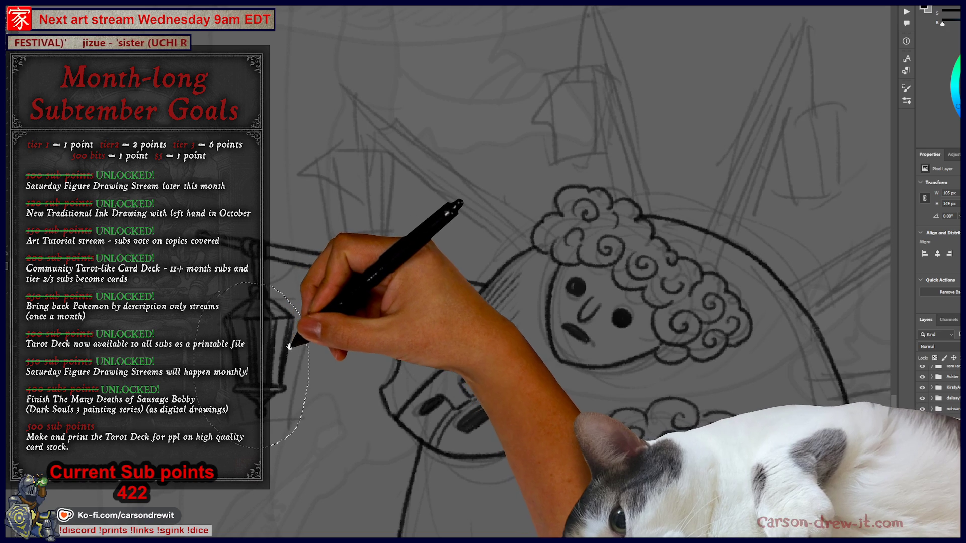
drag(305, 290, 297, 355)
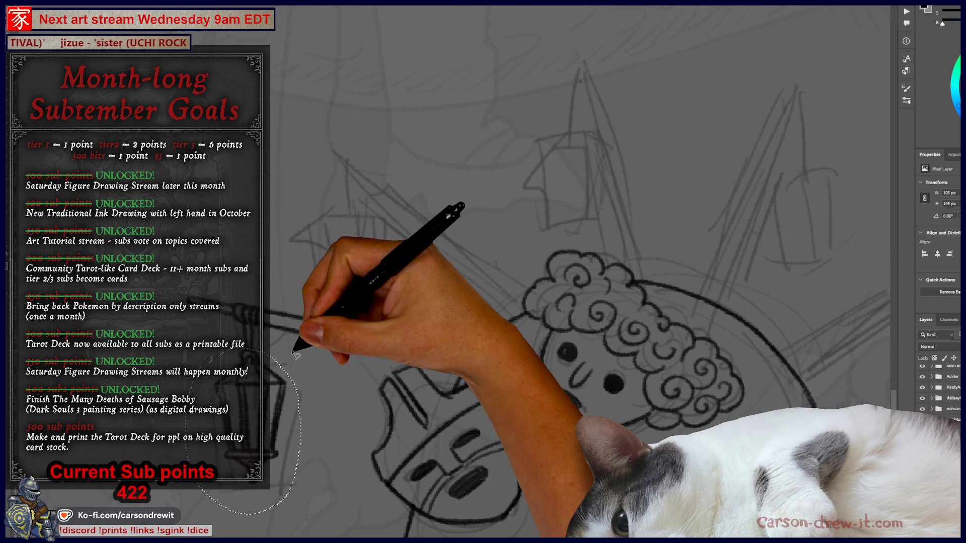
scroll(297, 355, down, 2)
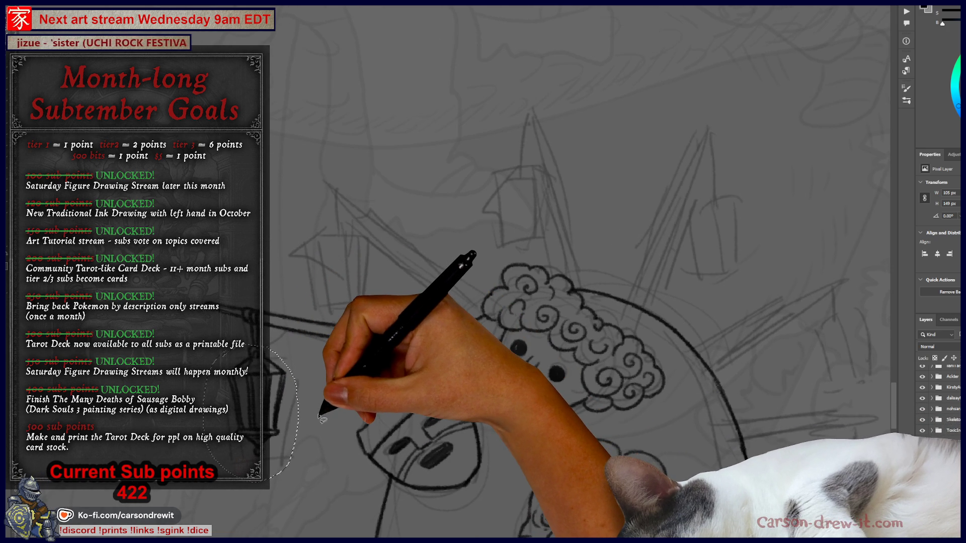
drag(302, 429, 254, 448)
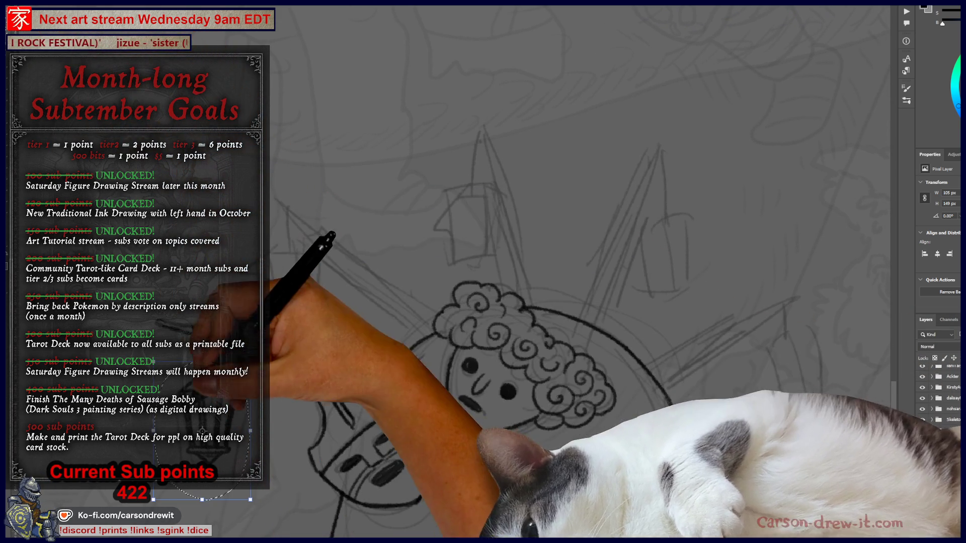
Move the lantern above the heads and place duplicate copies around the ghost figure
mouse_move(201, 431)
mouse_down()
mouse_move(322, 377)
mouse_move(323, 227)
mouse_move(281, 287)
mouse_move(289, 310)
mouse_move(305, 291)
mouse_move(496, 277)
mouse_move(506, 244)
mouse_move(489, 250)
mouse_move(682, 300)
mouse_move(456, 238)
mouse_move(510, 270)
mouse_move(586, 347)
mouse_up()
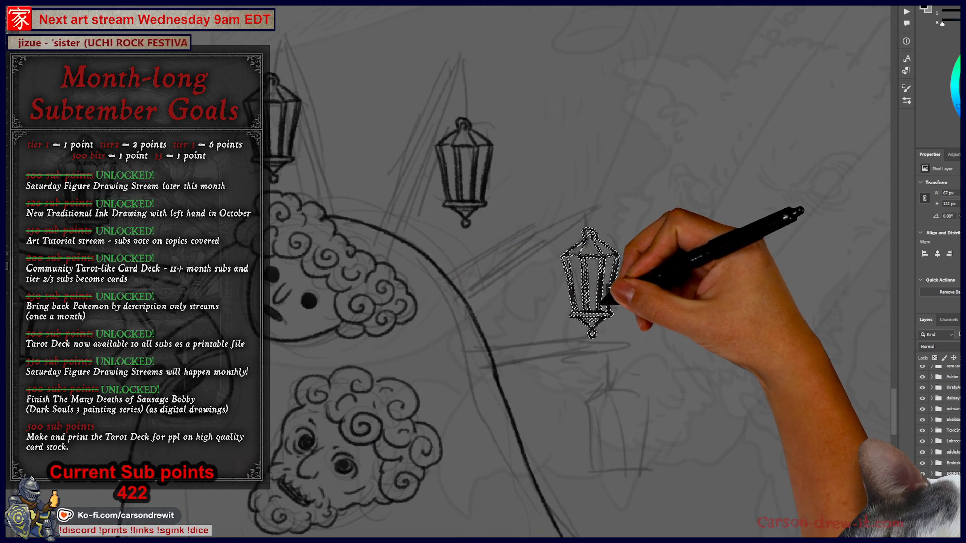
drag(601, 303, 628, 476)
drag(611, 391, 588, 272)
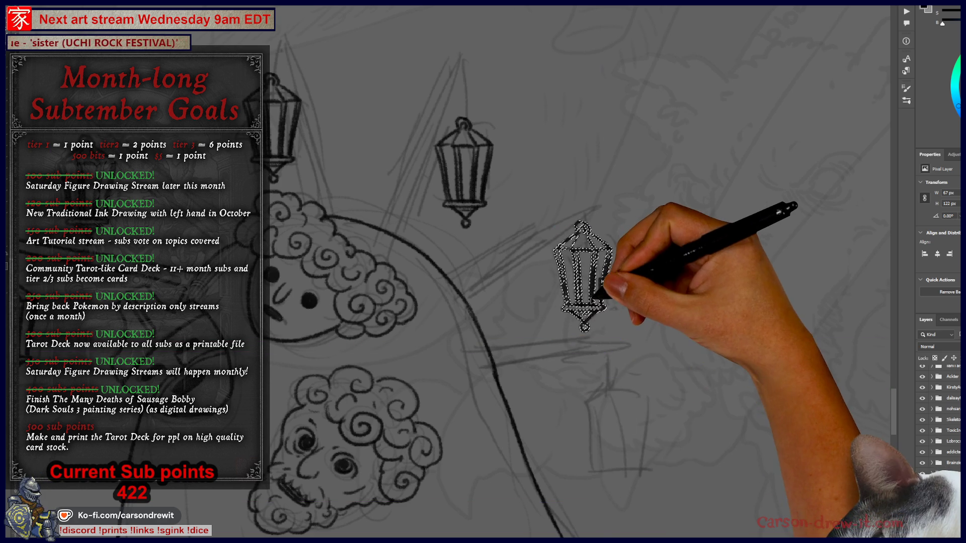
mouse_move(600, 305)
mouse_down()
mouse_move(635, 478)
mouse_move(539, 485)
mouse_move(410, 356)
mouse_move(359, 344)
mouse_move(460, 406)
mouse_up()
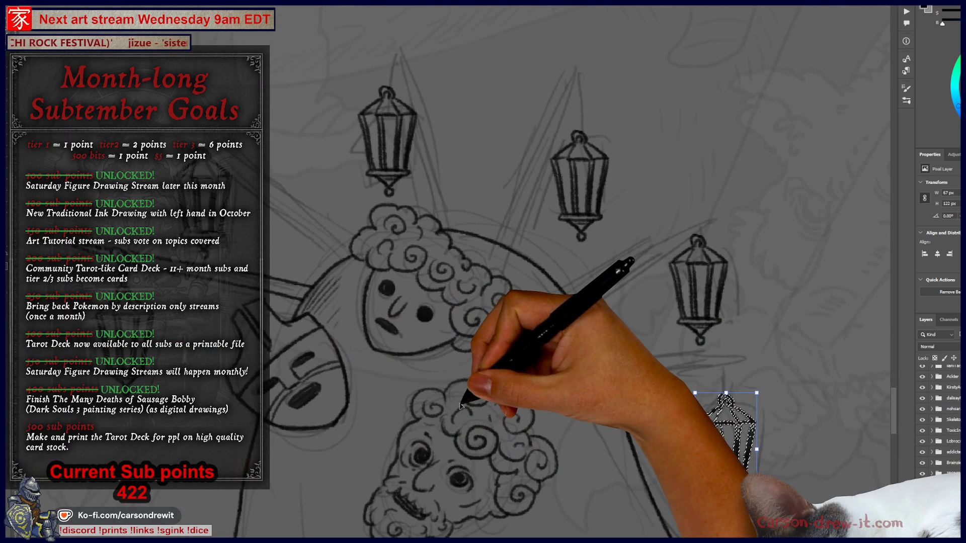
mouse_move(571, 334)
mouse_down()
mouse_move(550, 349)
mouse_move(555, 391)
mouse_move(528, 377)
mouse_move(609, 420)
mouse_move(642, 384)
mouse_move(631, 349)
mouse_move(539, 334)
mouse_move(612, 349)
mouse_move(574, 316)
mouse_move(600, 353)
mouse_up()
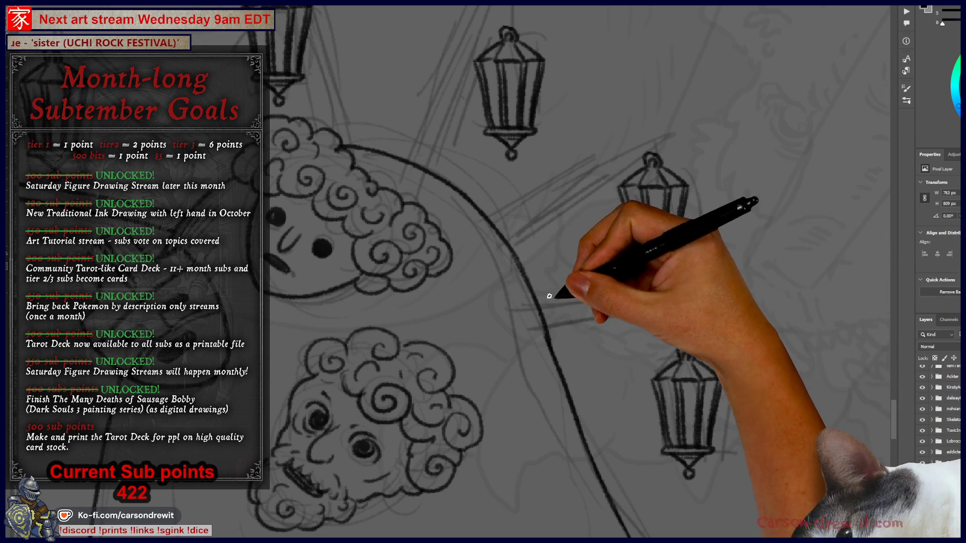
Ink a straight, double-edged pole reaching out from the ghost's side
drag(526, 286, 744, 328)
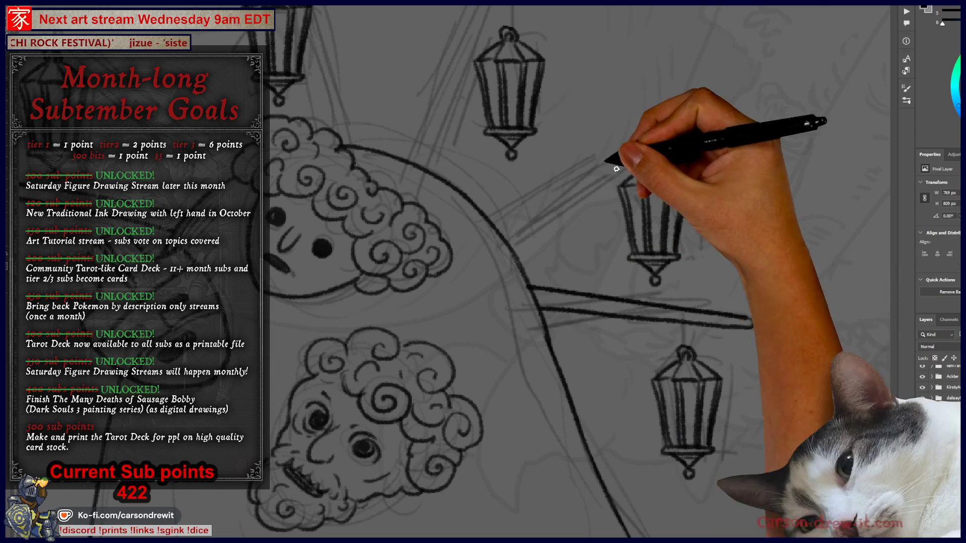
mouse_move(662, 340)
mouse_down()
mouse_move(785, 347)
mouse_move(820, 331)
mouse_up()
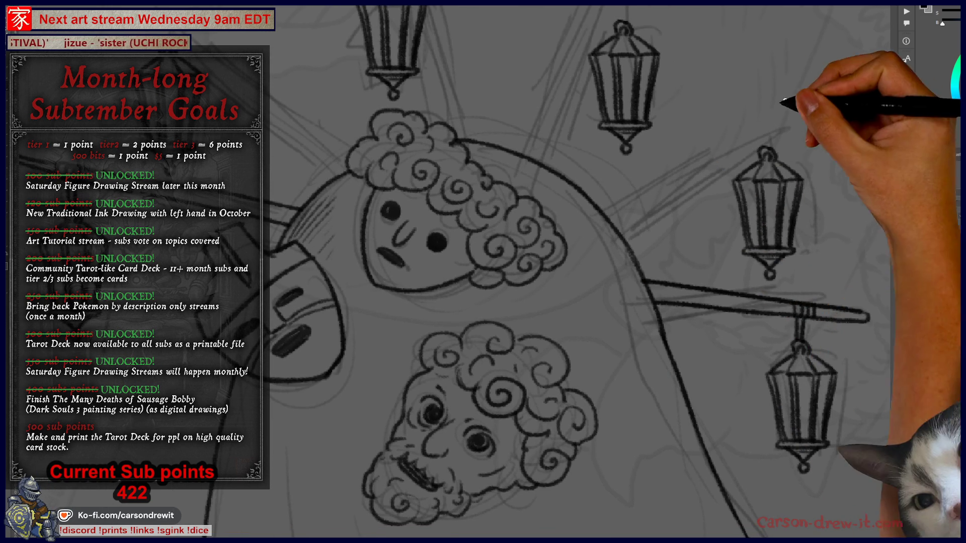
drag(626, 153, 585, 214)
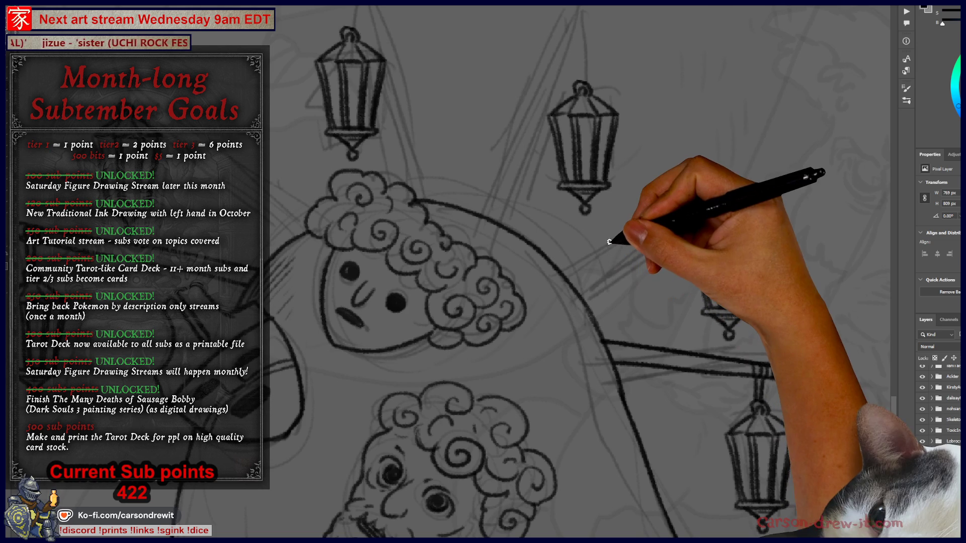
mouse_move(606, 247)
mouse_down()
mouse_move(619, 262)
mouse_move(603, 271)
mouse_up()
drag(555, 294, 774, 179)
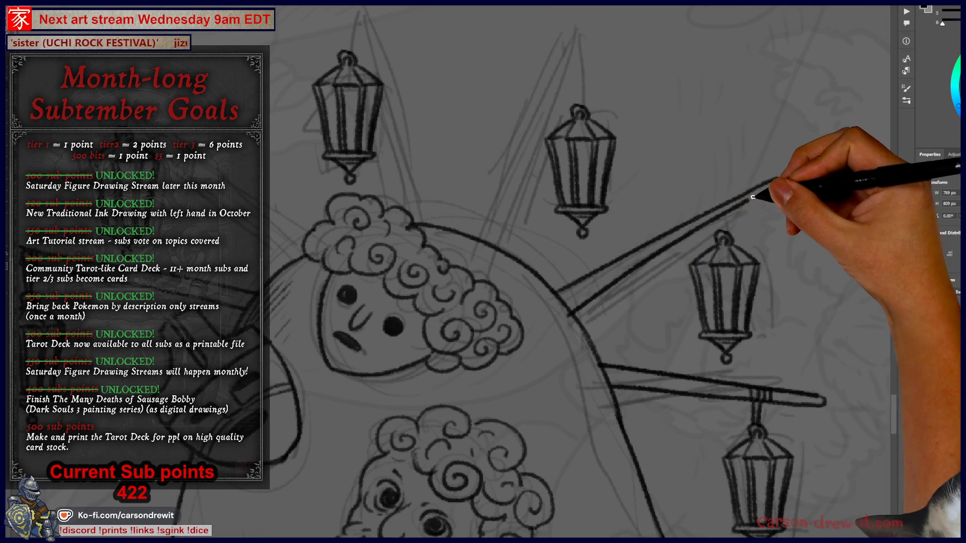
drag(581, 298, 716, 214)
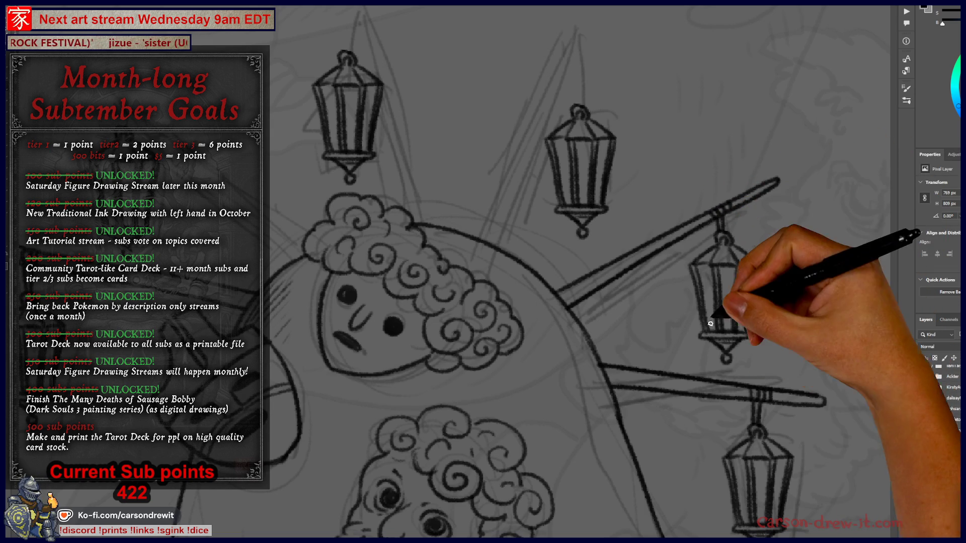
Draw the upper lantern's pole with a thickened hook and a string down to the lantern
drag(542, 234, 574, 281)
drag(552, 202, 510, 287)
drag(600, 106, 517, 265)
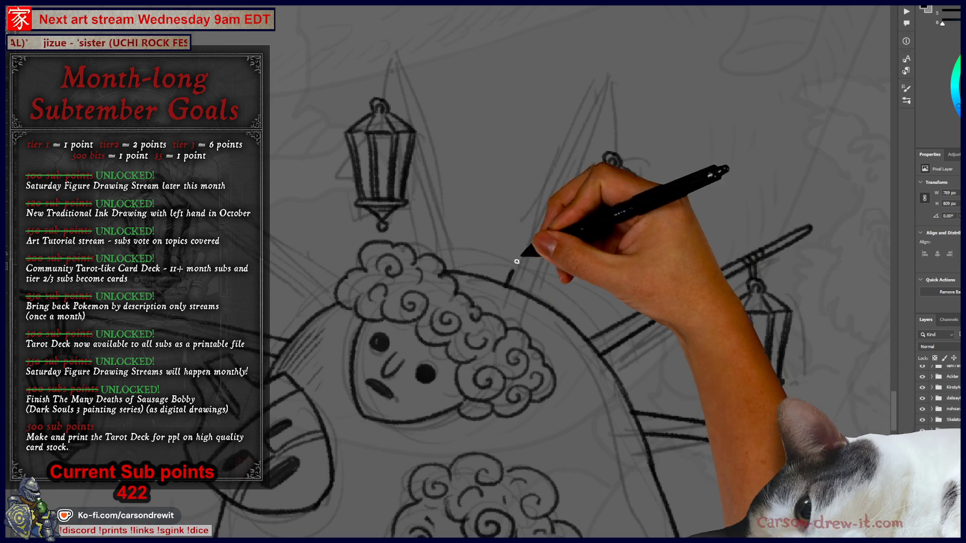
drag(604, 96, 623, 65)
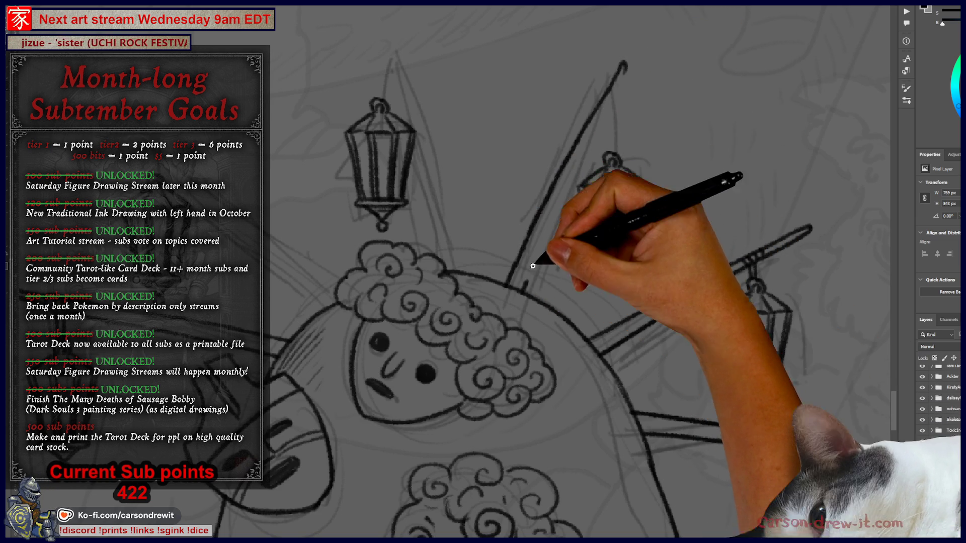
mouse_move(624, 71)
mouse_down()
mouse_move(611, 99)
mouse_move(611, 151)
mouse_up()
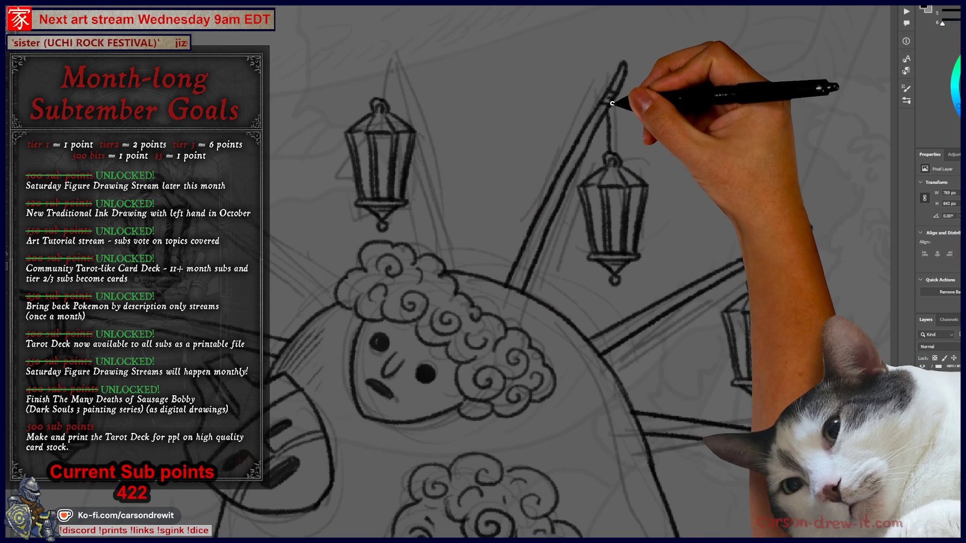
drag(616, 103, 615, 154)
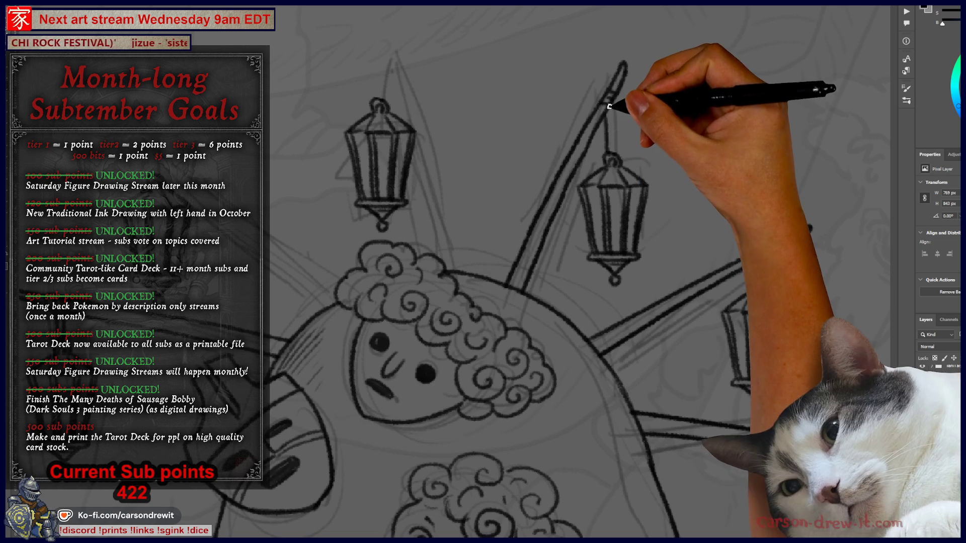
Ink the pole down to the left lantern, undoing the first try and retracing it darker
mouse_move(556, 291)
mouse_down()
mouse_move(511, 292)
mouse_move(543, 342)
mouse_up()
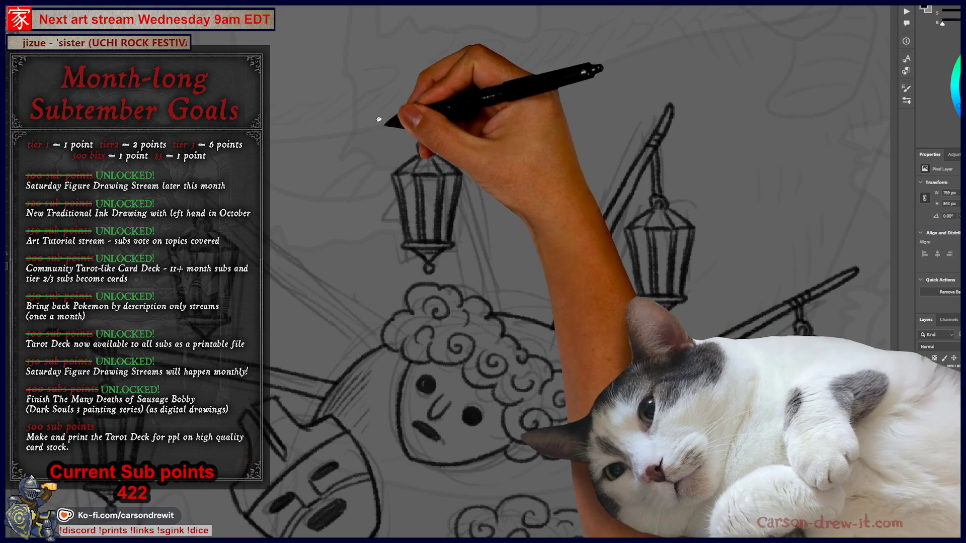
drag(423, 98, 463, 238)
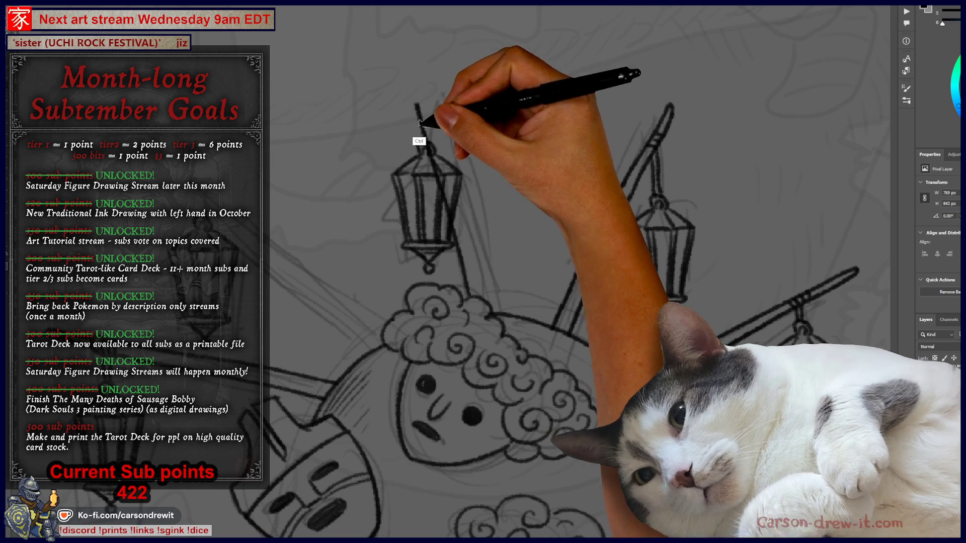
mouse_move(431, 114)
mouse_down()
mouse_move(429, 82)
mouse_move(446, 122)
mouse_up()
key(ctrl+z)
drag(416, 69, 455, 172)
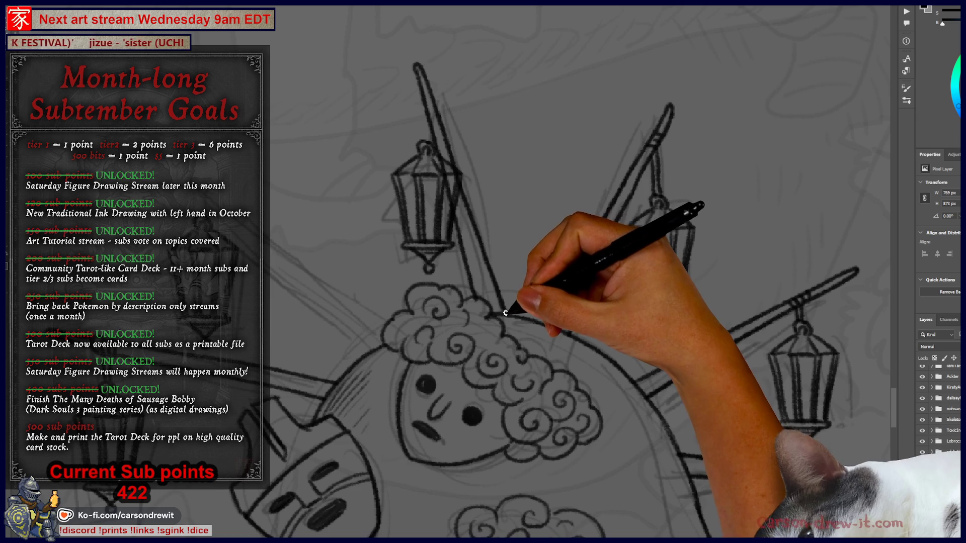
drag(421, 80, 458, 216)
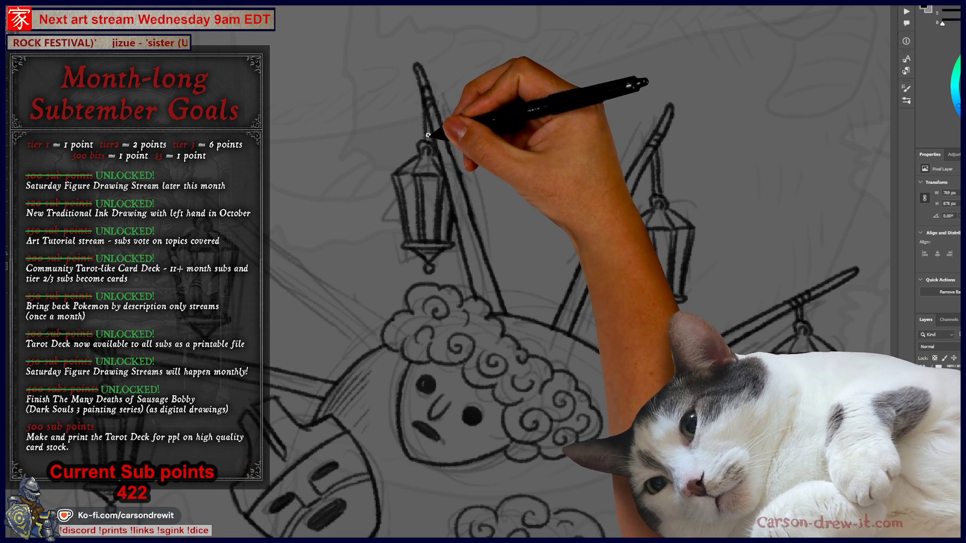
Draw the lower-left diagonal pole, redoing it shorter and doubling it with a parallel line
drag(395, 216, 551, 200)
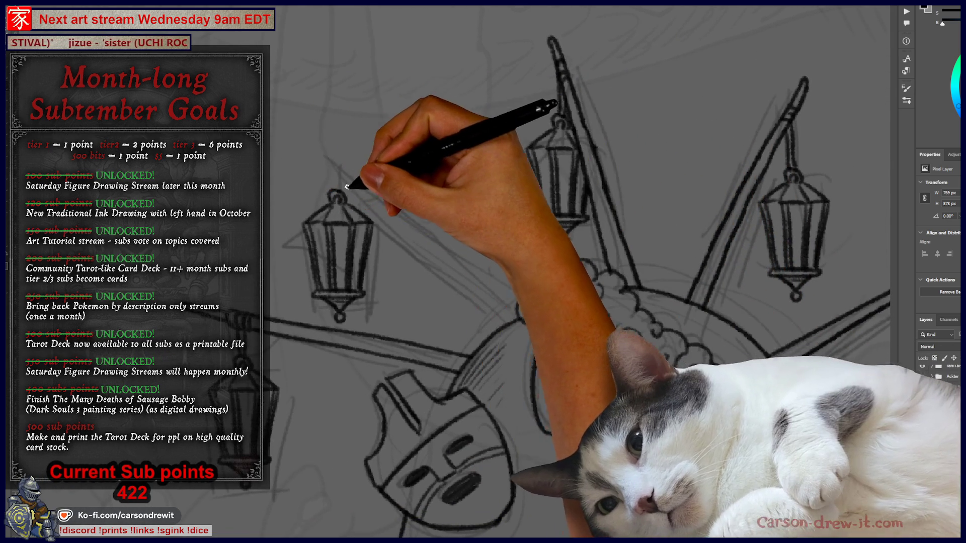
drag(312, 156, 422, 249)
key(ctrl+z)
drag(300, 149, 431, 250)
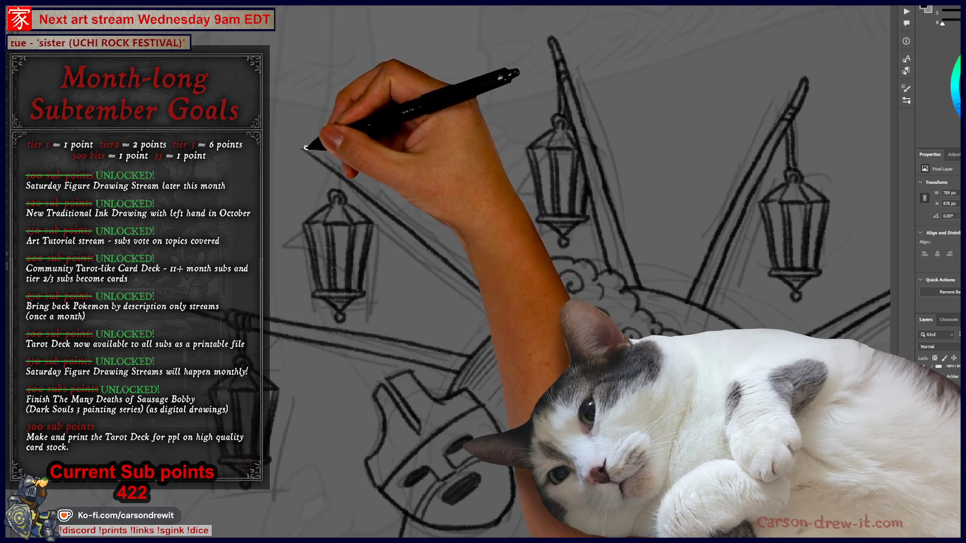
drag(301, 146, 411, 211)
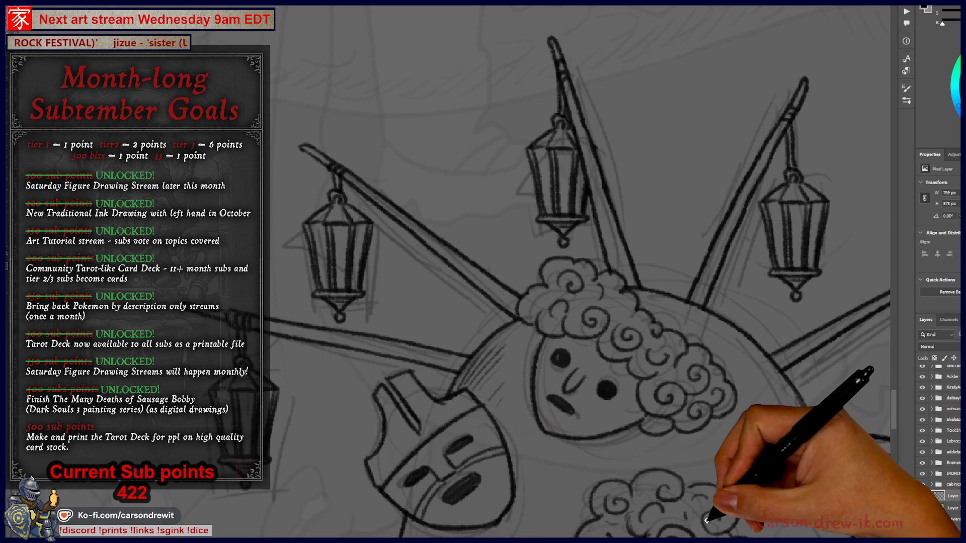
scroll(593, 460, down, 5)
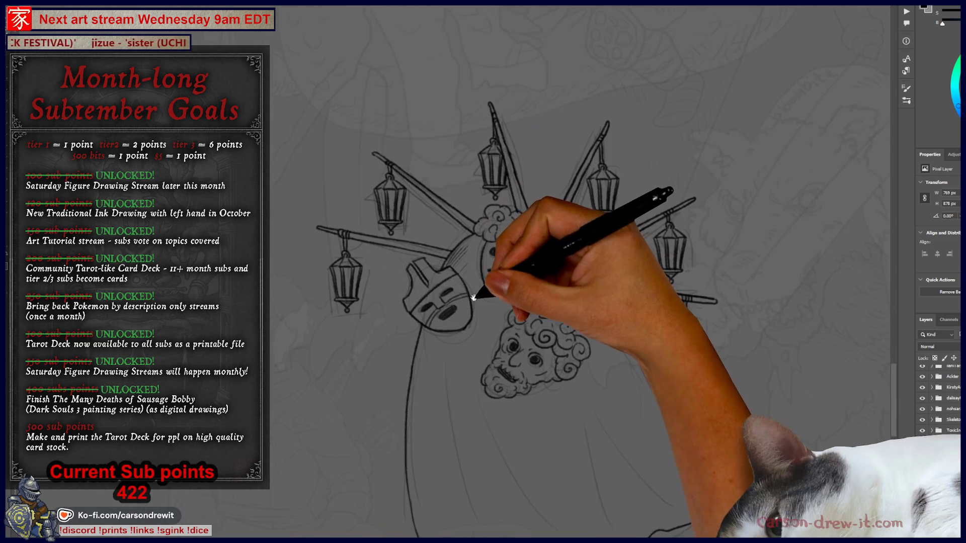
Move the view onto the robe below the faces for hatching, then zoom out to the full figure
scroll(541, 375, up, 4)
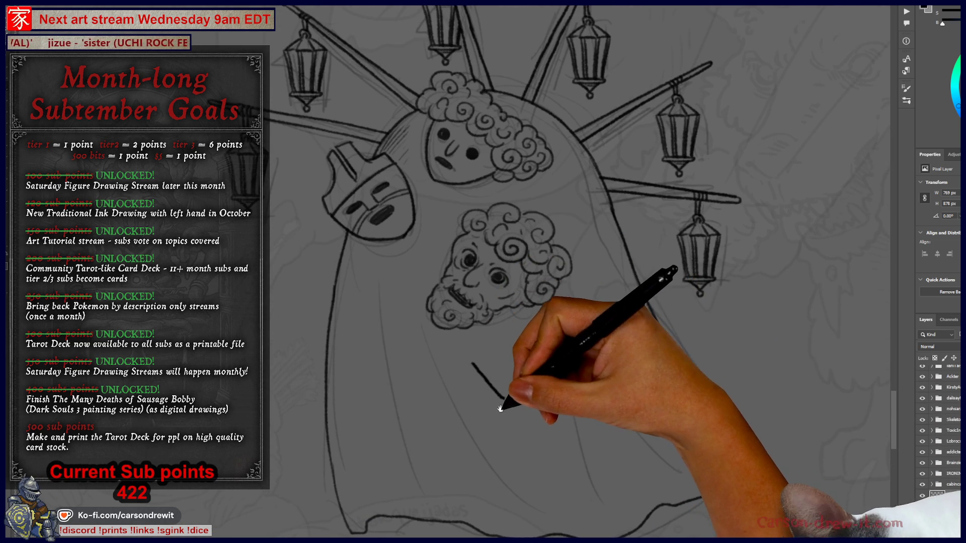
drag(508, 425, 468, 405)
mouse_move(456, 404)
mouse_down()
mouse_move(465, 407)
mouse_move(453, 418)
mouse_up()
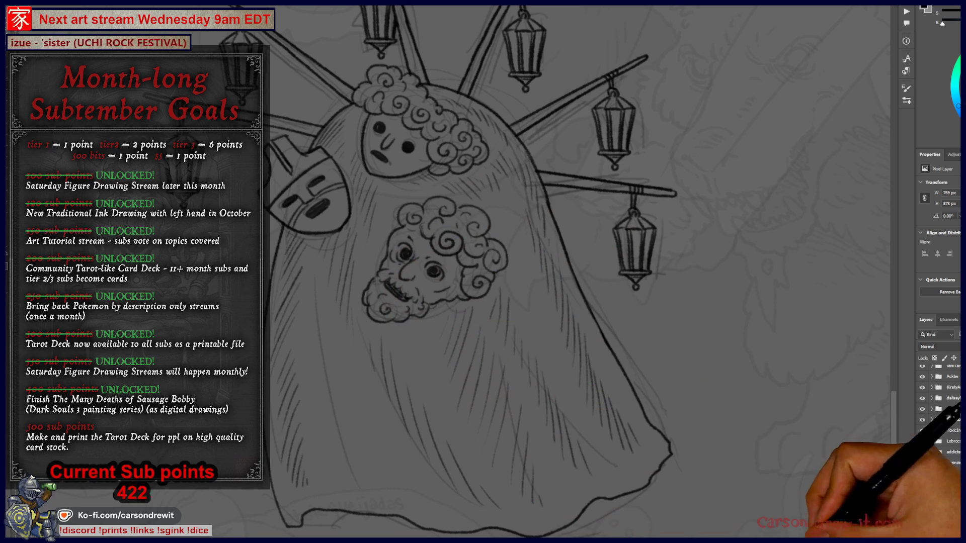
mouse_move(728, 444)
mouse_down()
mouse_move(648, 330)
mouse_move(624, 384)
mouse_move(486, 418)
mouse_move(511, 414)
mouse_up()
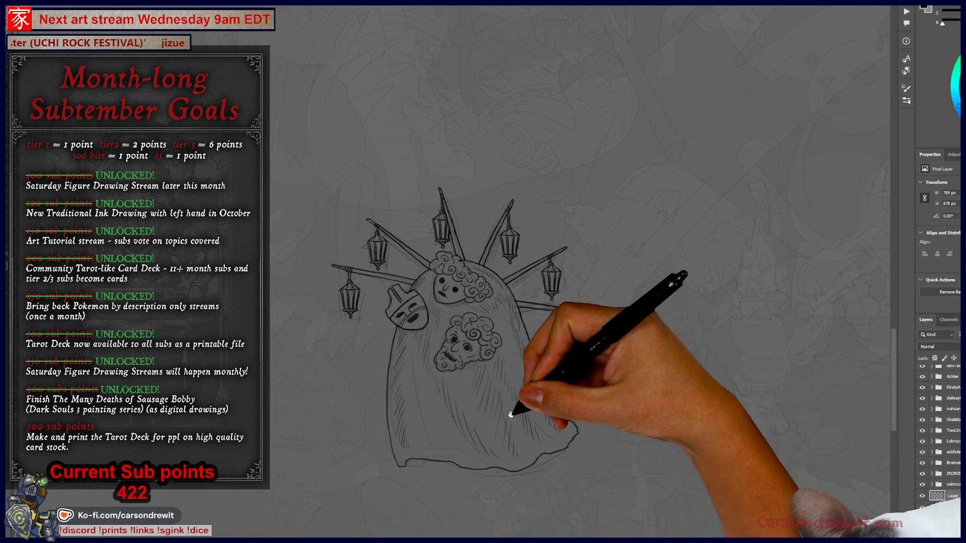
Zoom in close on the faces and mask, pan across the mask, then zoom out to the lantern figure
drag(465, 435, 465, 437)
drag(469, 362, 504, 382)
mouse_move(409, 297)
mouse_down()
mouse_move(371, 198)
mouse_move(384, 267)
mouse_move(448, 284)
mouse_move(501, 361)
mouse_up()
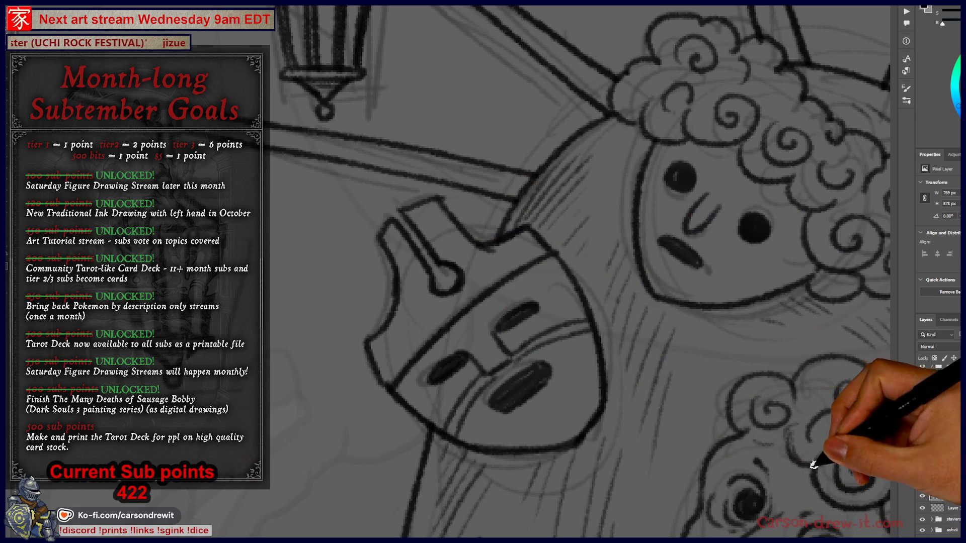
mouse_move(787, 366)
mouse_down()
mouse_move(453, 408)
mouse_move(482, 380)
mouse_up()
drag(565, 437, 546, 412)
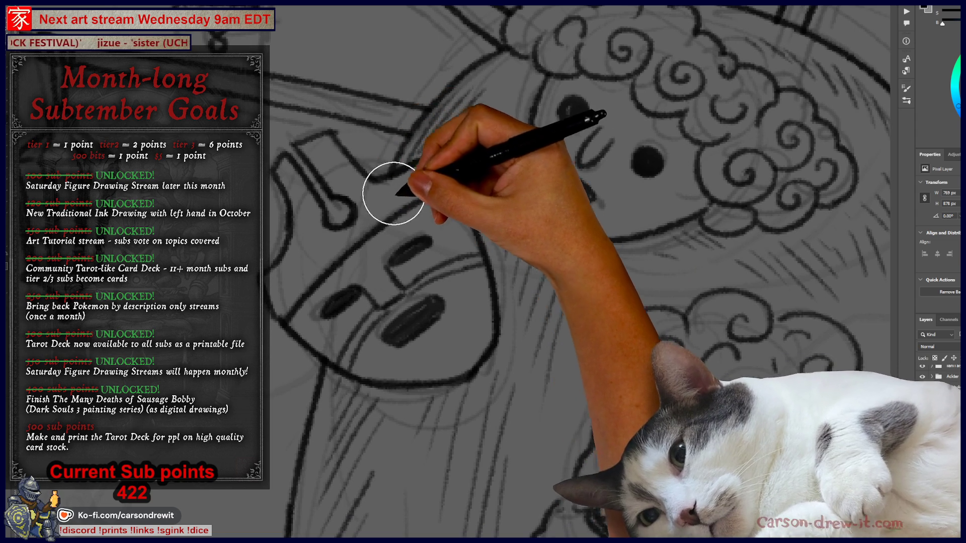
mouse_move(567, 403)
mouse_down()
mouse_move(580, 374)
mouse_move(567, 388)
mouse_up()
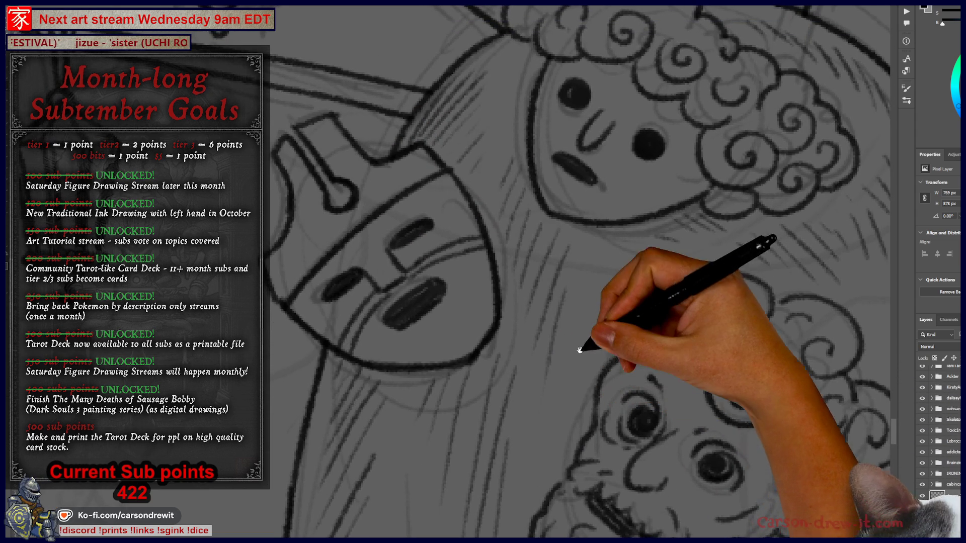
mouse_move(619, 342)
mouse_down()
mouse_move(582, 345)
mouse_move(538, 323)
mouse_move(496, 323)
mouse_move(498, 364)
mouse_move(471, 354)
mouse_up()
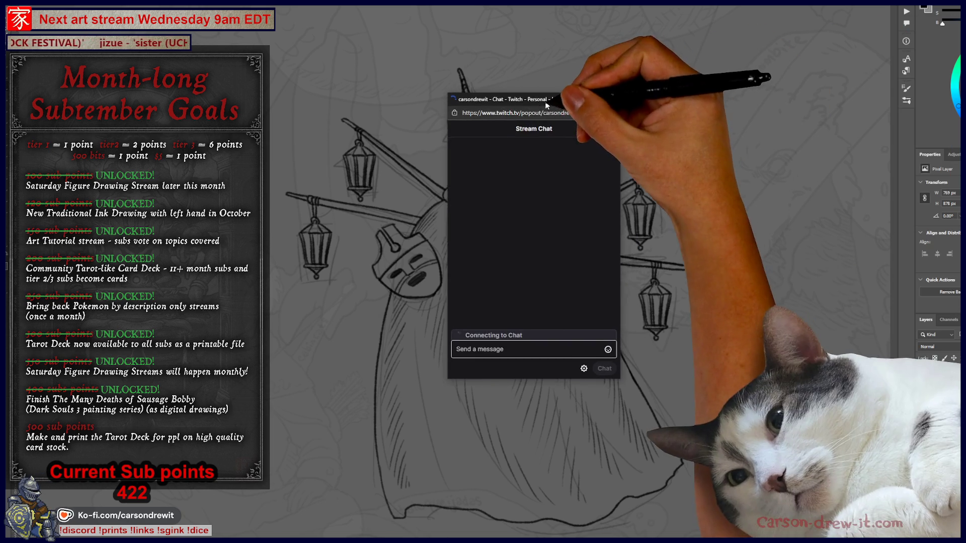
Enlarge the chat text and make the chat popout wider and taller
scroll(556, 238, up, 10)
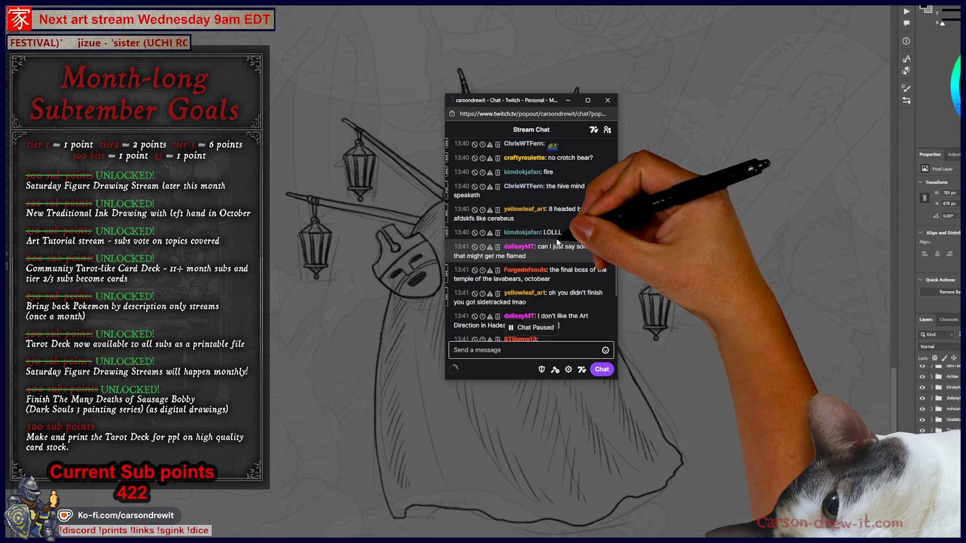
key(ctrl+plus)
key(ctrl+plus)
key(ctrl+plus)
key(ctrl+plus)
drag(618, 289, 866, 289)
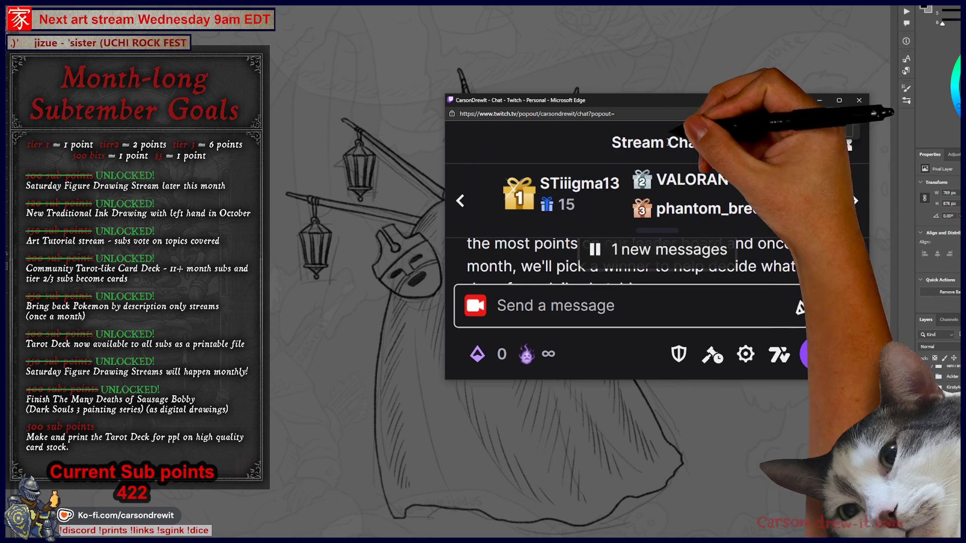
drag(663, 97, 663, 1)
Scroll up and down through the chat messages
scroll(780, 217, down, 5)
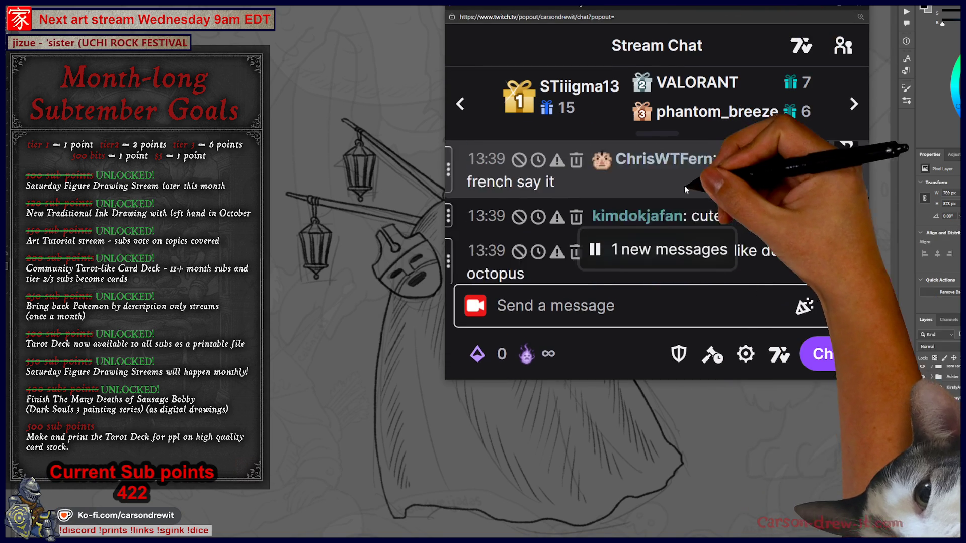
scroll(780, 217, down, 10)
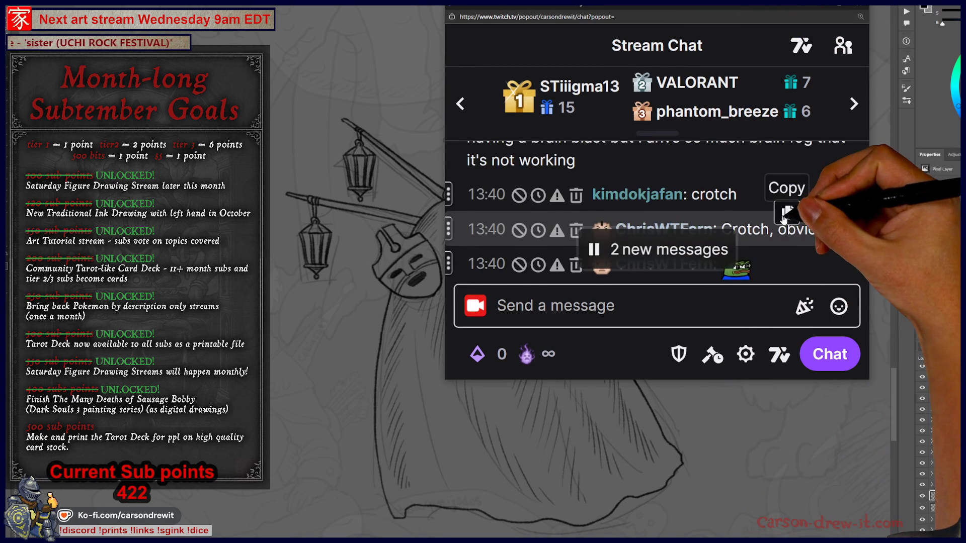
scroll(756, 245, up, 3)
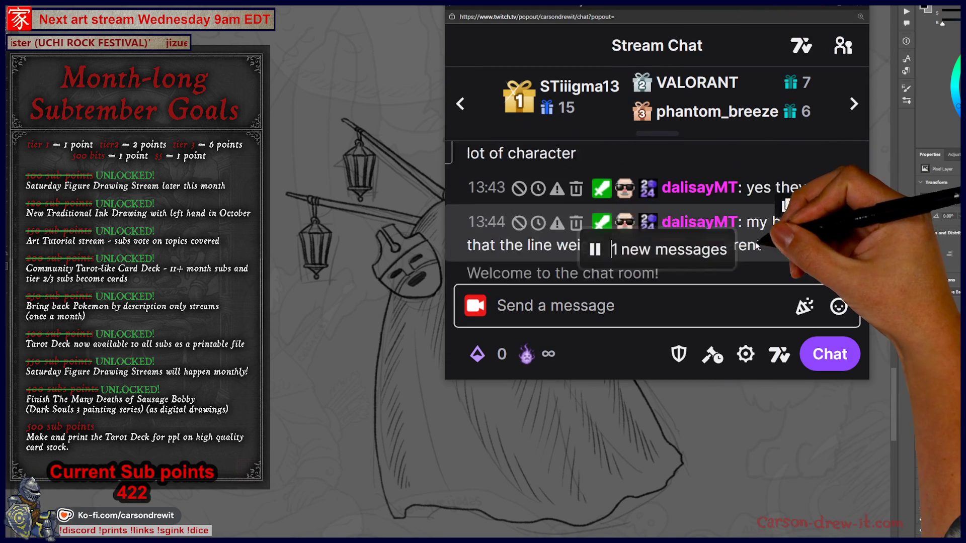
scroll(758, 234, down, 5)
scroll(761, 222, up, 4)
scroll(760, 220, up, 10)
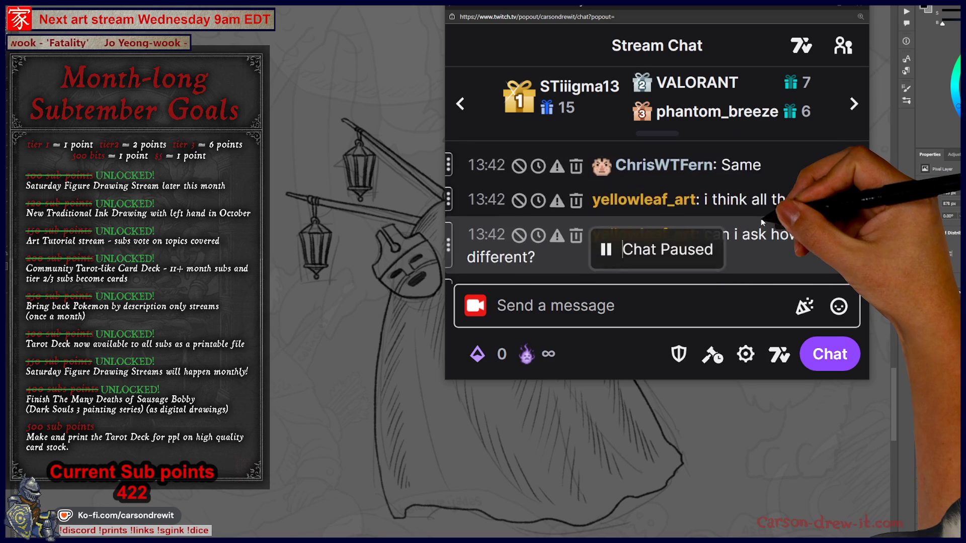
scroll(761, 218, up, 6)
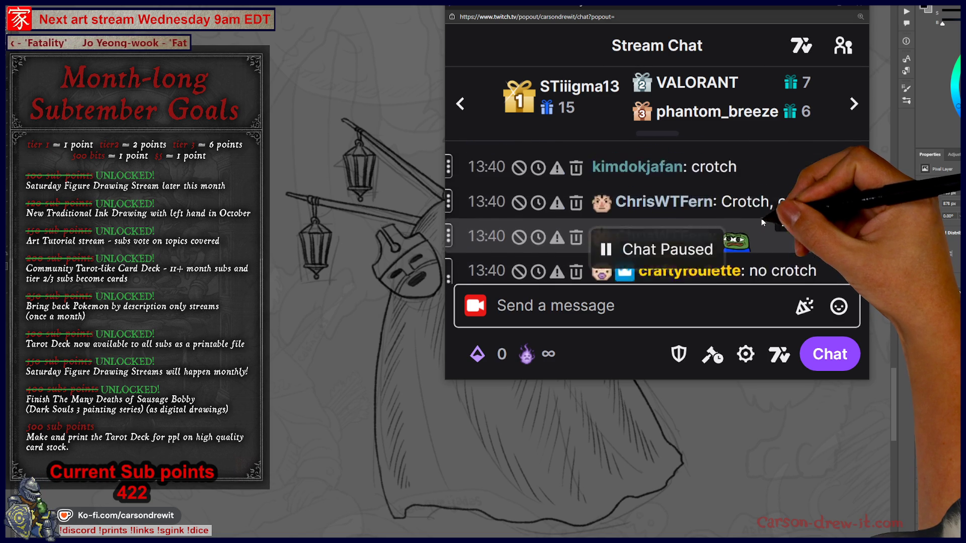
scroll(761, 218, up, 8)
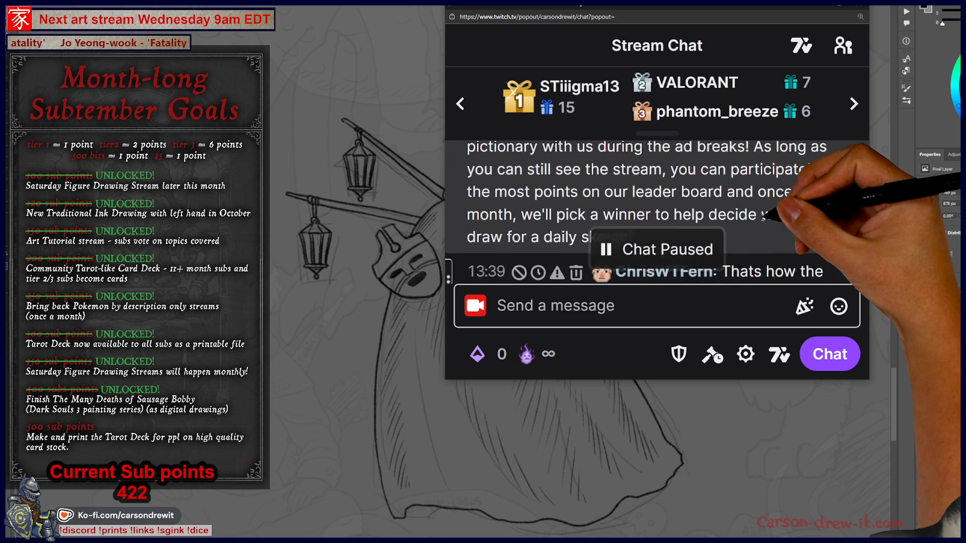
scroll(760, 216, up, 3)
scroll(761, 218, down, 10)
scroll(762, 218, down, 5)
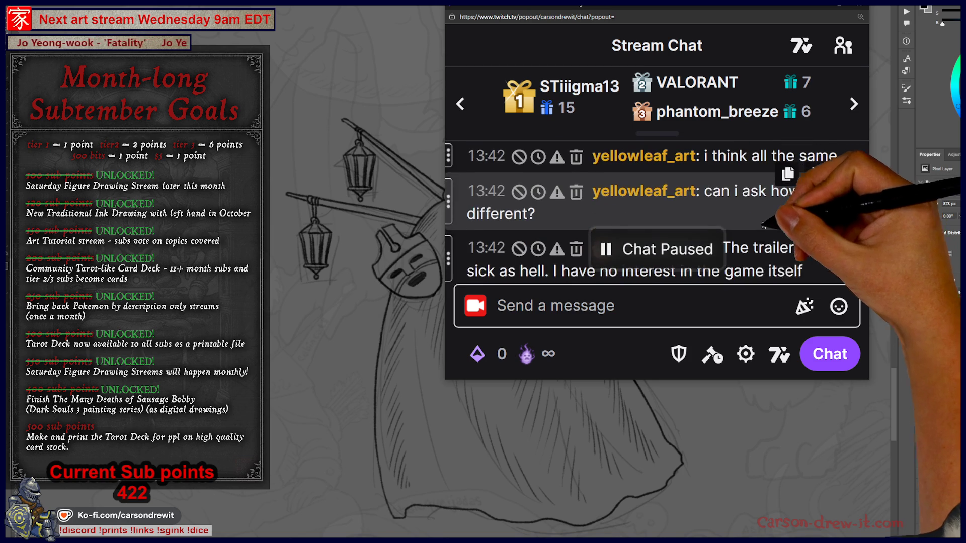
drag(689, 380, 694, 537)
scroll(750, 282, down, 6)
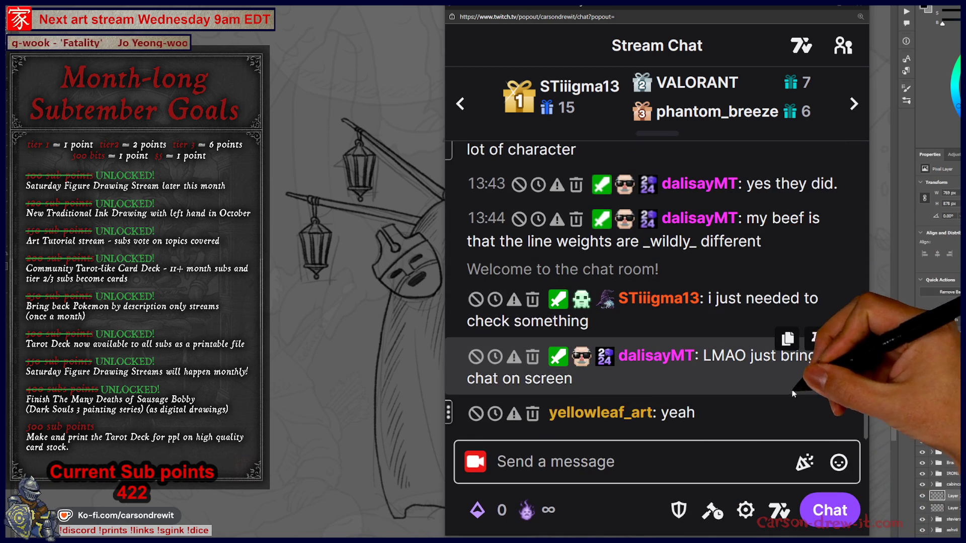
scroll(747, 347, up, 8)
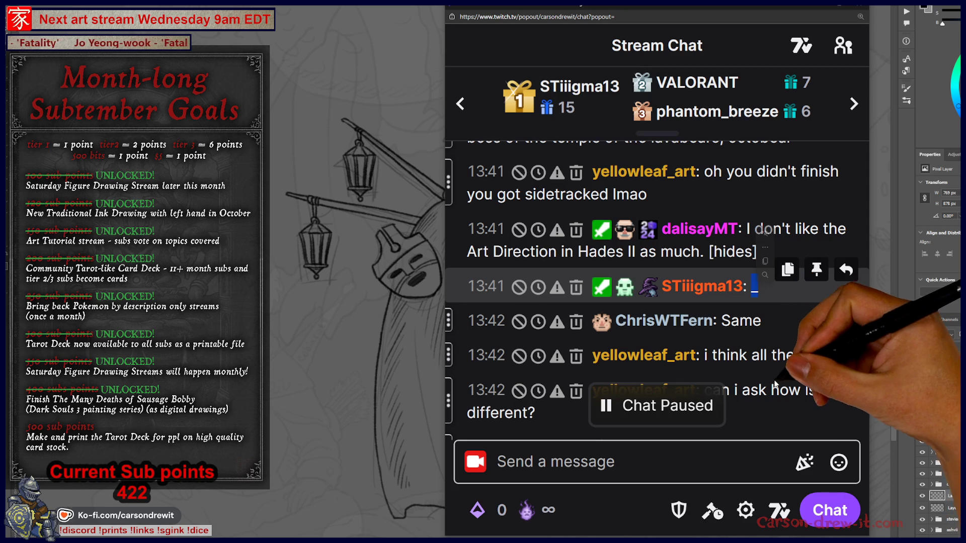
Widen the chat window across the canvas and readjust the chat text size
double_click(755, 290)
click(754, 302)
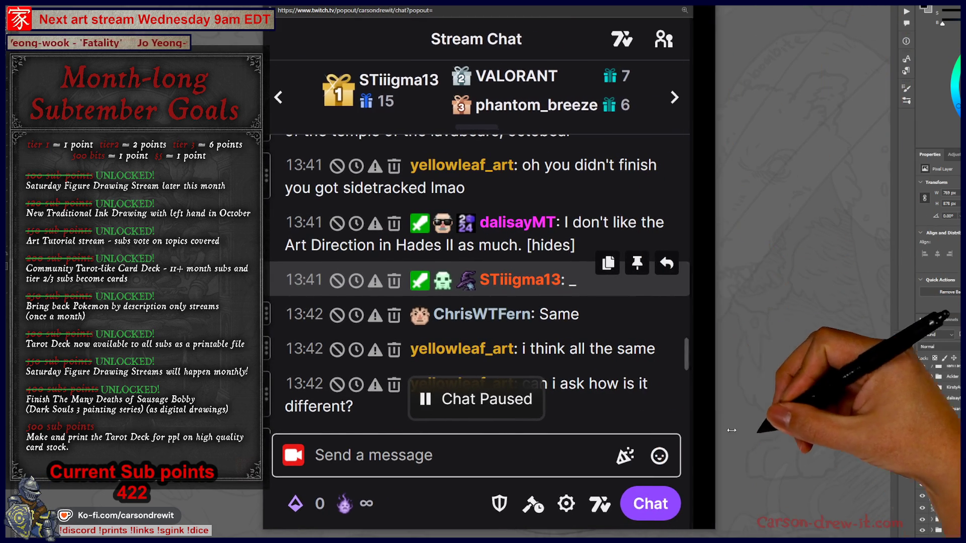
drag(688, 428, 885, 428)
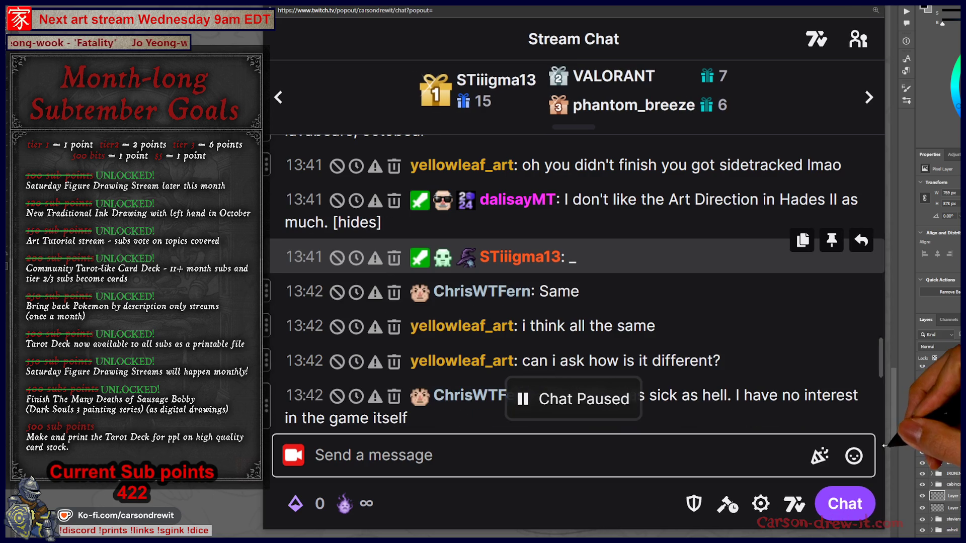
key(ctrl+plus)
key(ctrl+plus)
key(ctrl+plus)
key(ctrl+minus)
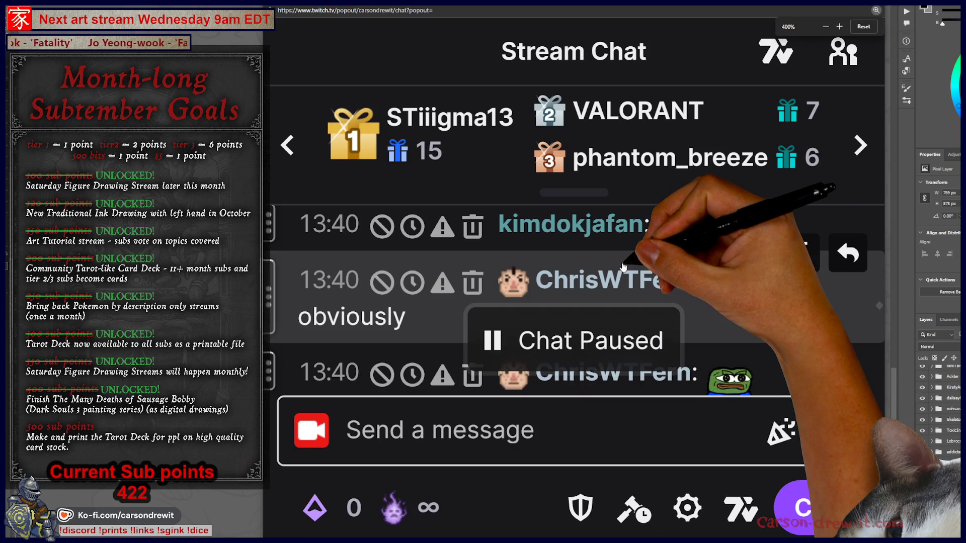
scroll(623, 267, down, 3)
scroll(654, 271, up, 5)
scroll(694, 279, down, 3)
scroll(709, 282, down, 5)
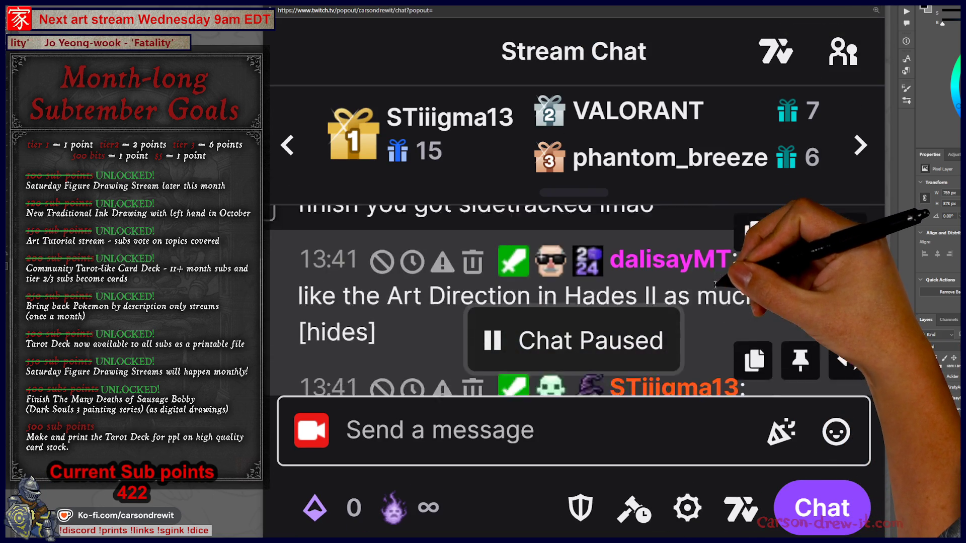
scroll(716, 287, down, 2)
scroll(716, 287, up, 1)
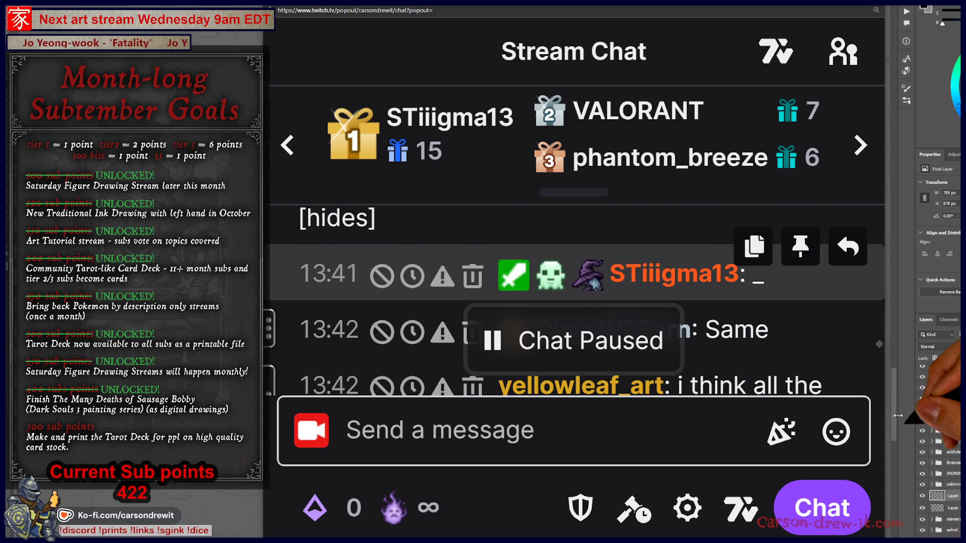
Pin the blank 13:41 message to the top of chat and dismiss its pin options
click(805, 249)
click(765, 191)
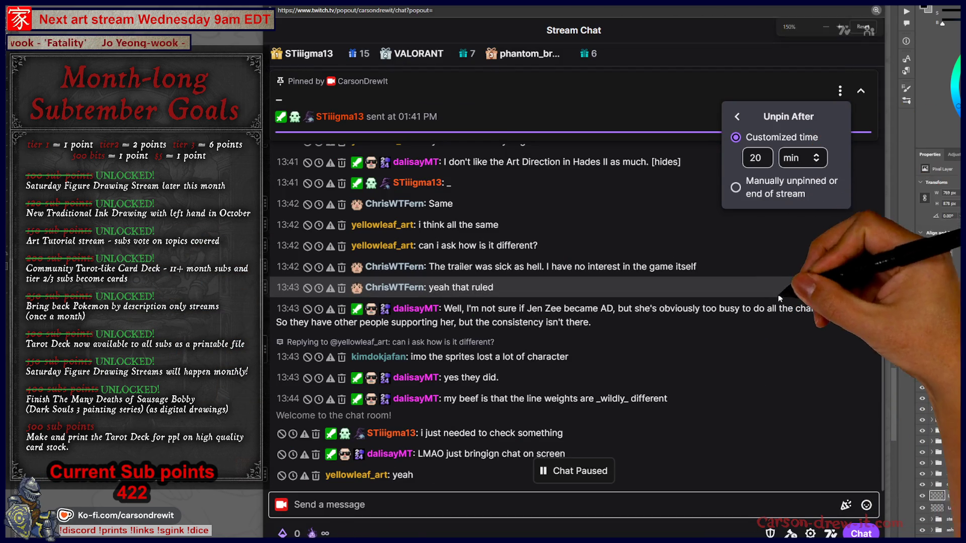
click(737, 116)
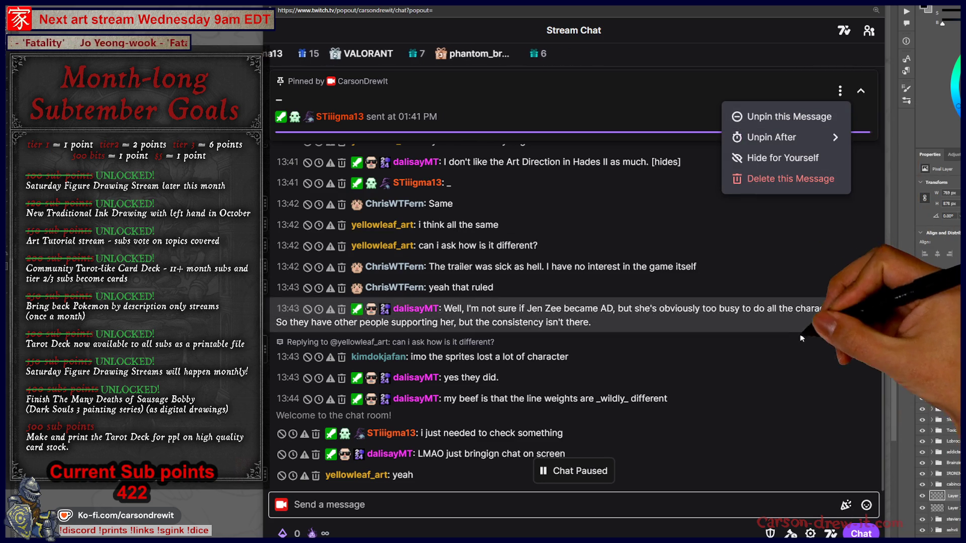
click(805, 504)
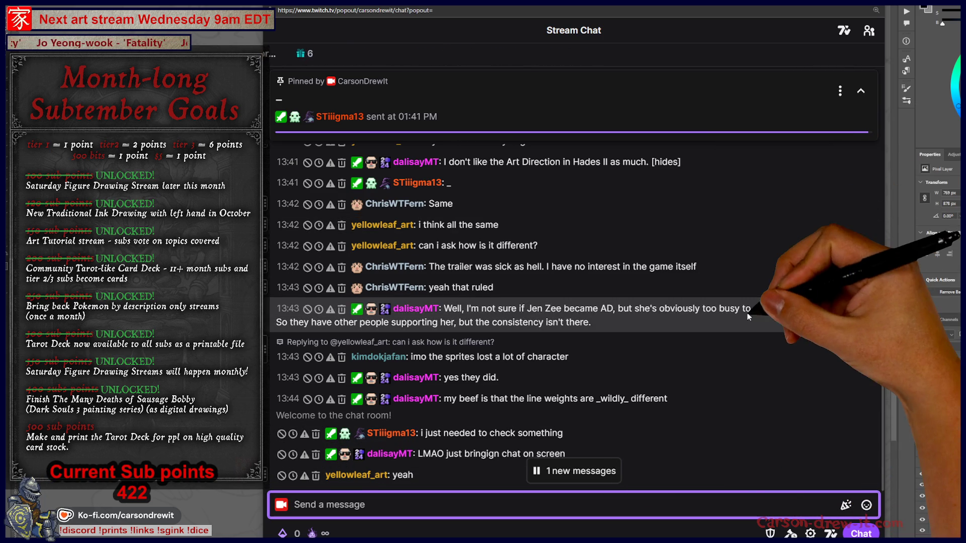
ctrl+scroll(748, 316, down, 1)
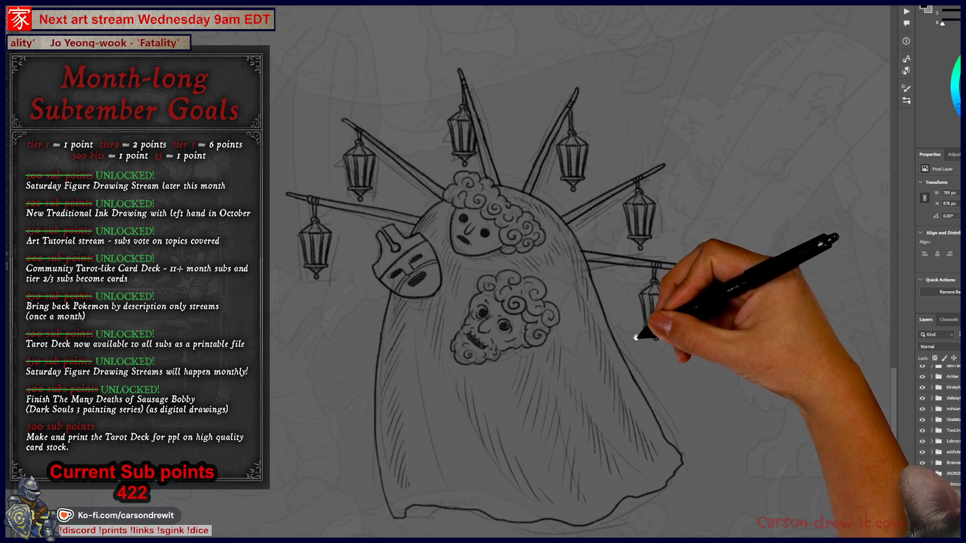
drag(636, 338, 640, 308)
scroll(641, 307, up, 3)
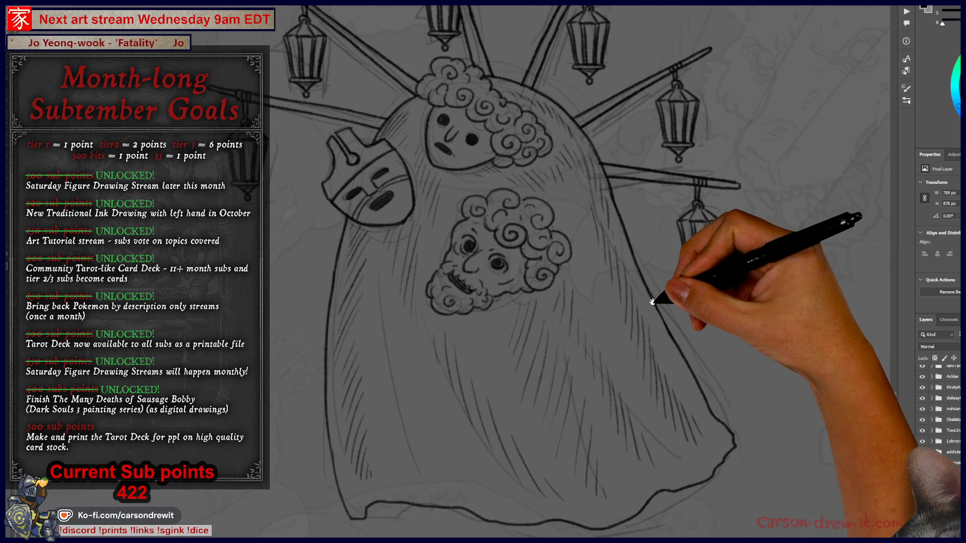
drag(646, 301, 625, 339)
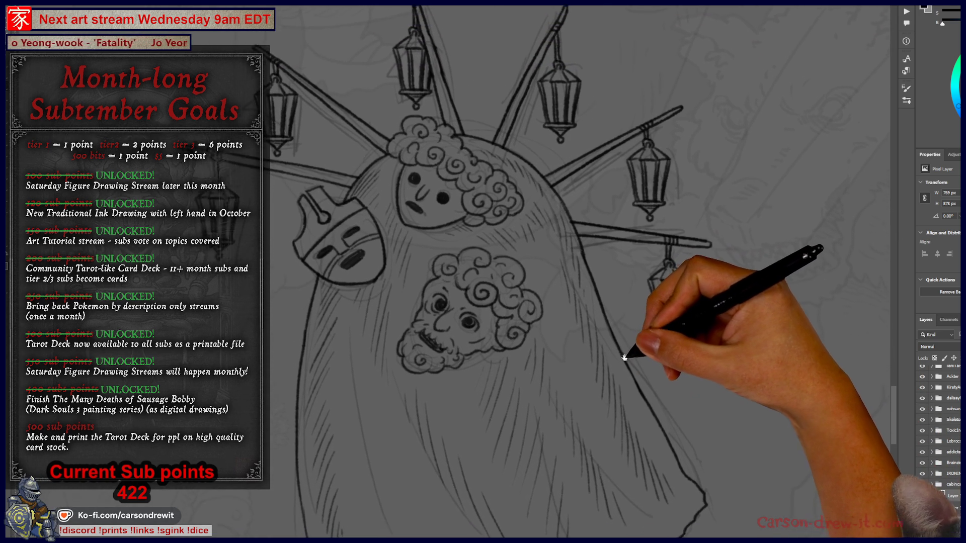
scroll(627, 339, down, 2)
drag(628, 333, 605, 322)
drag(606, 326, 712, 352)
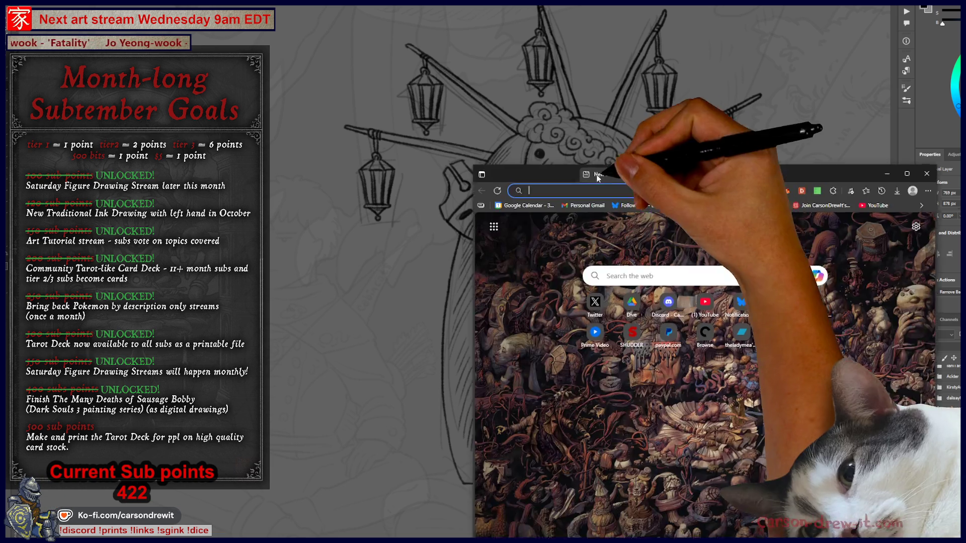
mouse_move(593, 171)
mouse_down()
mouse_move(643, 74)
mouse_move(591, 128)
mouse_up()
Search Google Images for 'hades 1', then refine the query to 'hades 1 portraits'
text(hades 1)
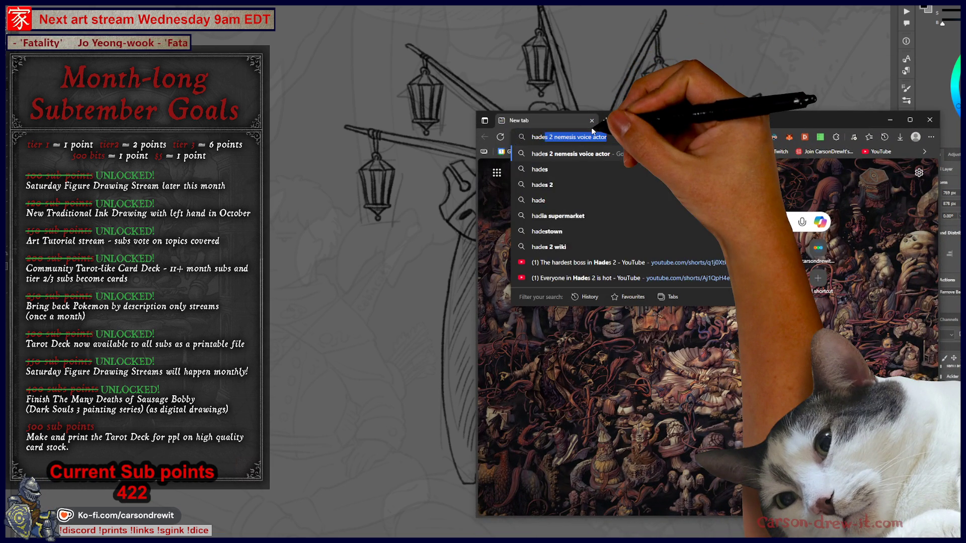
key(Return)
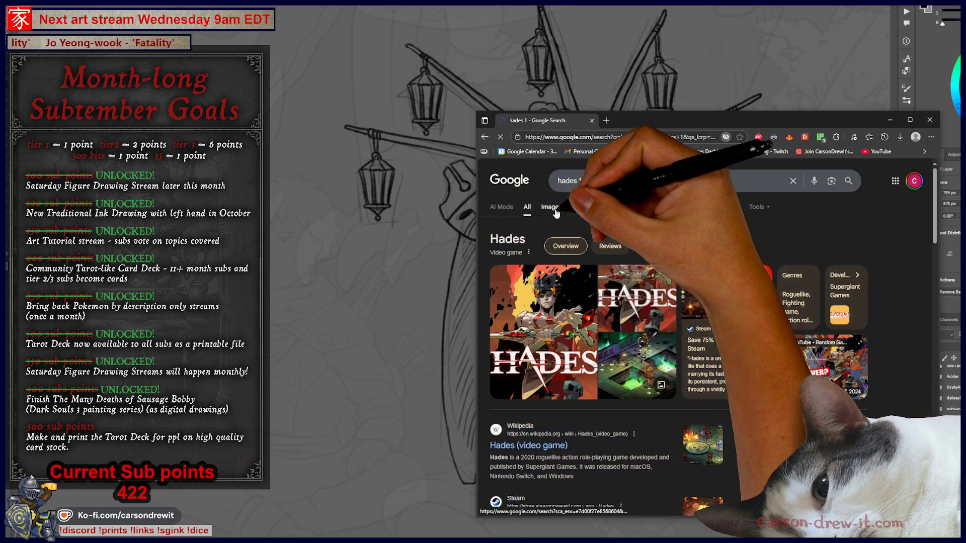
click(554, 209)
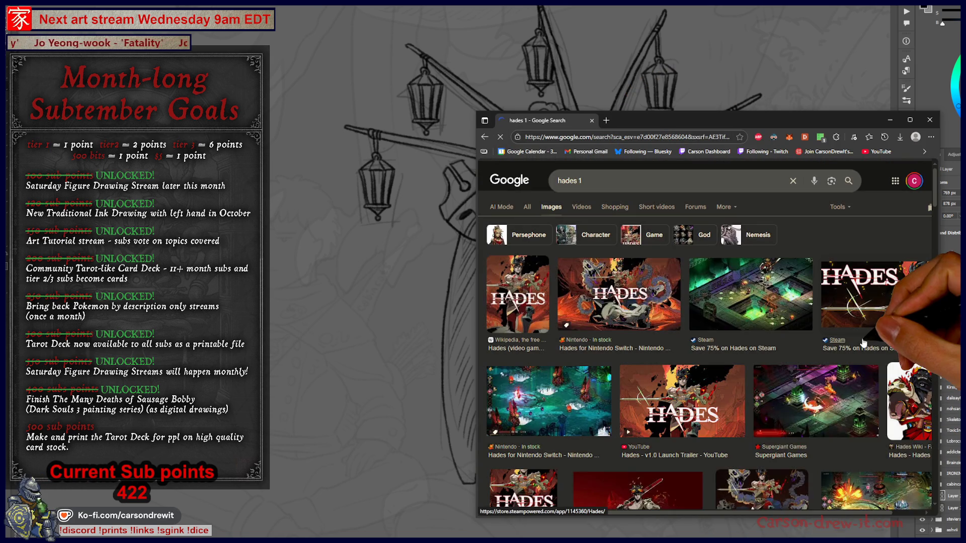
scroll(778, 318, down, 5)
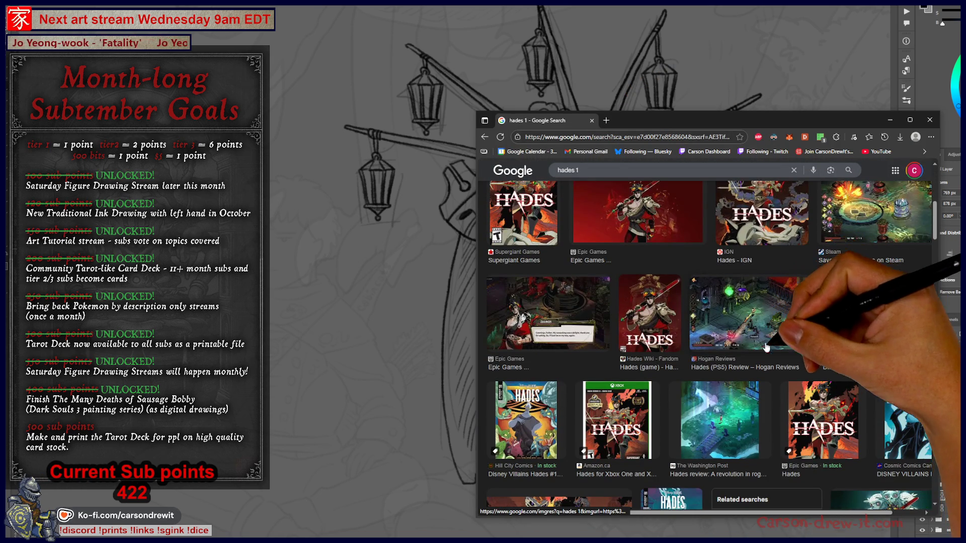
scroll(761, 345, up, 5)
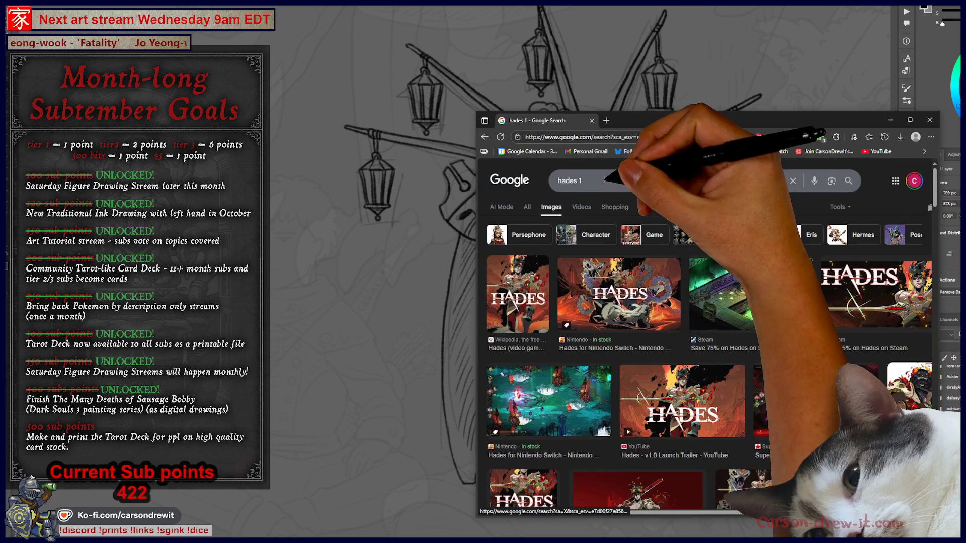
click(611, 183)
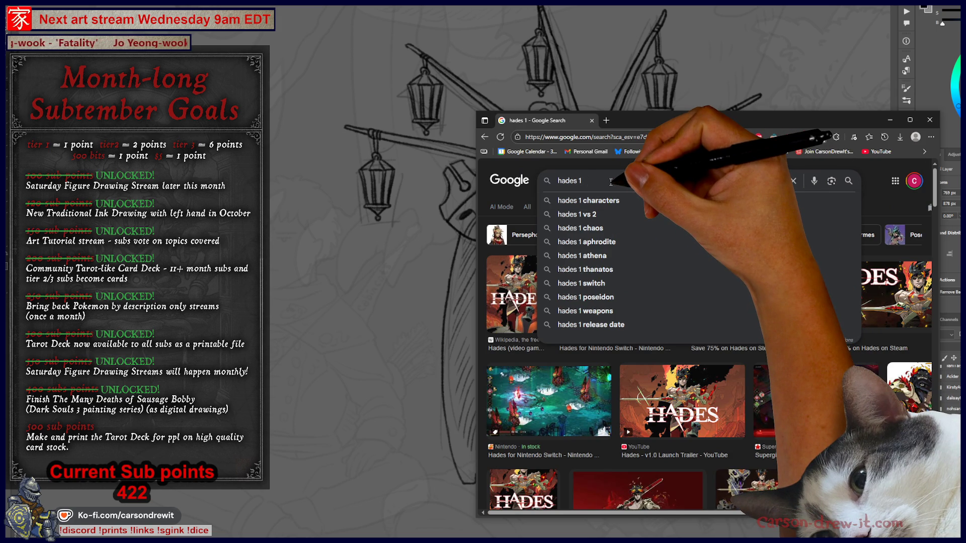
text(portraits)
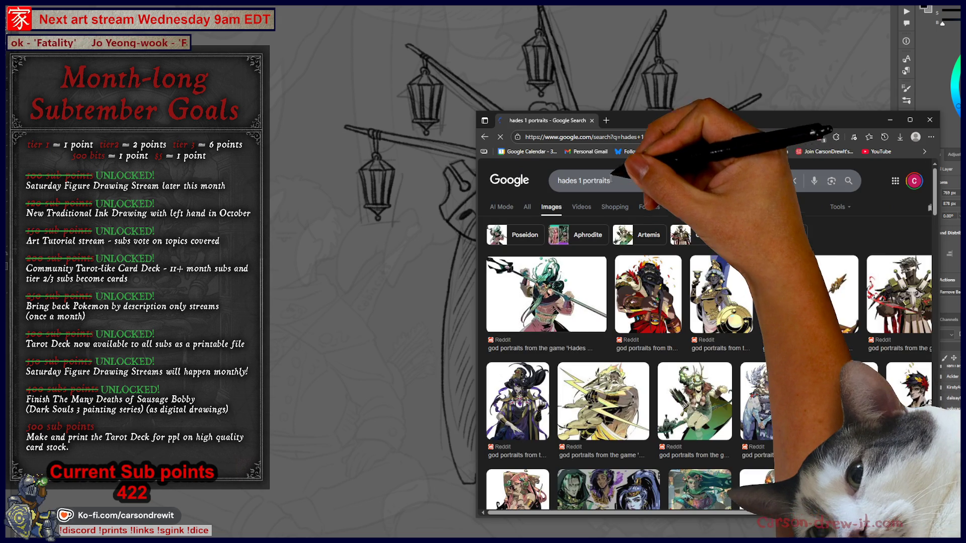
Preview the god portrait results and open several of their Reddit pages in new tabs
click(548, 294)
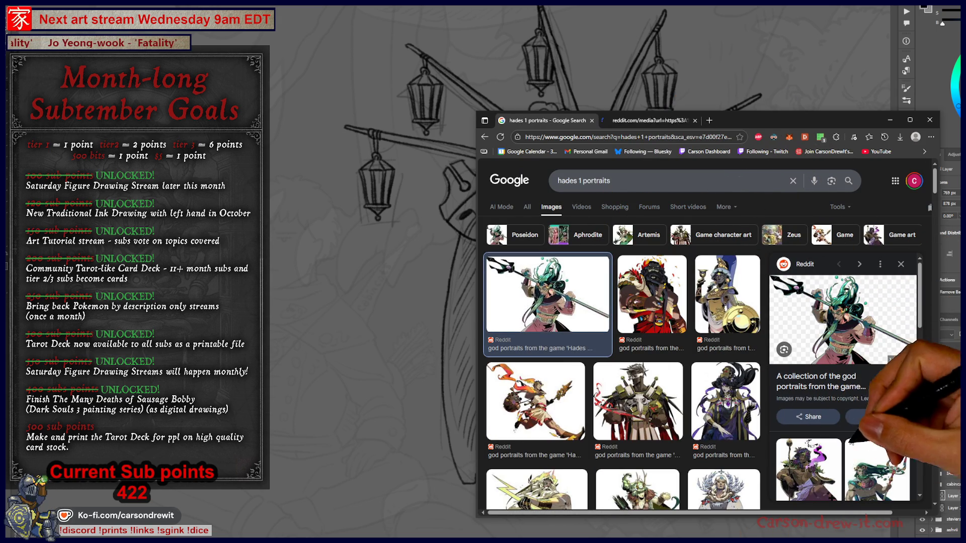
click(731, 410)
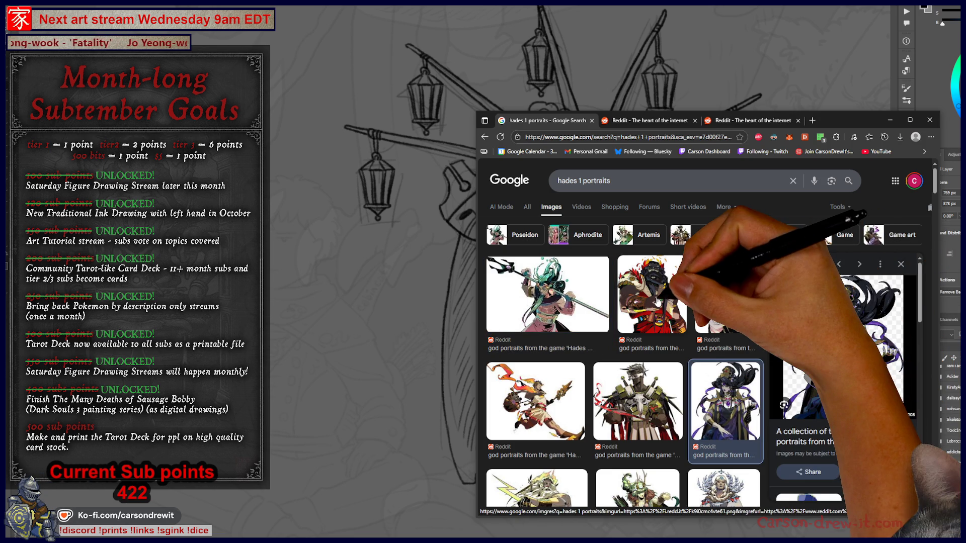
click(727, 297)
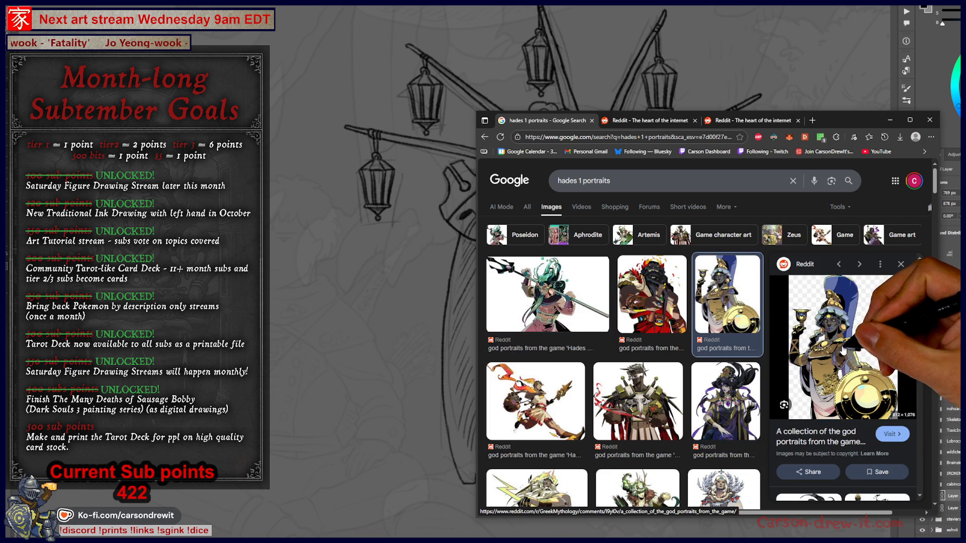
click(879, 441)
scroll(725, 382, down, 3)
click(724, 382)
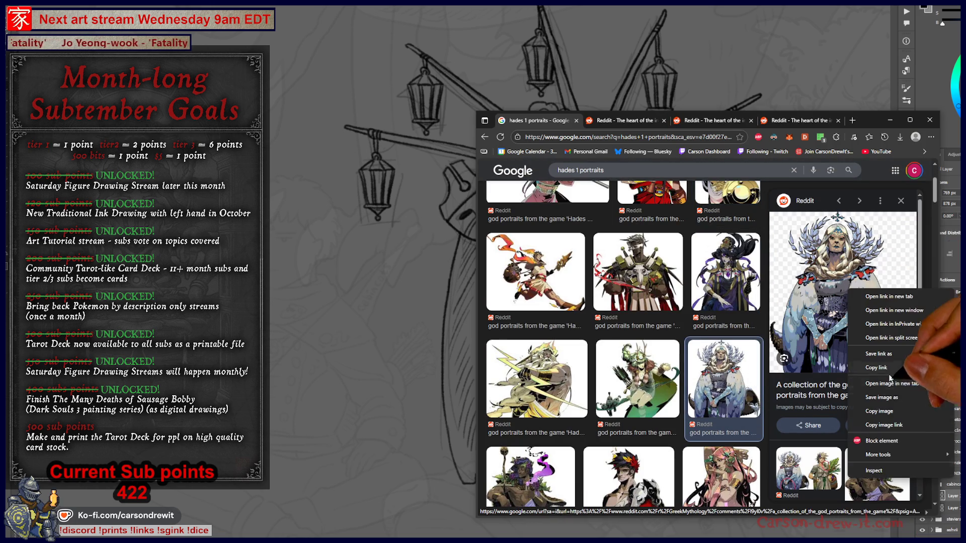
click(892, 388)
click(637, 377)
right_click(851, 277)
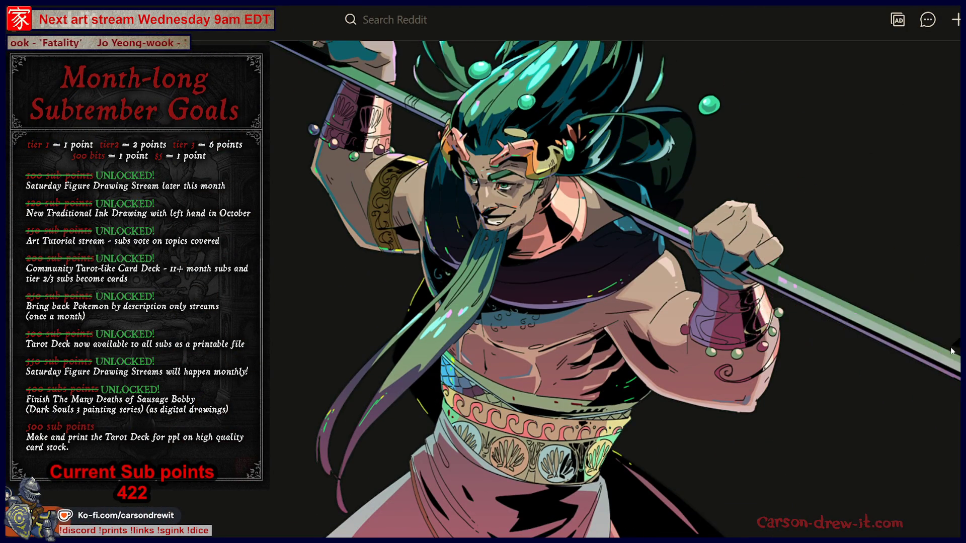
Scroll through the full-size Reddit god portraits, ending on the green antlered huntress
scroll(690, 186, down, 5)
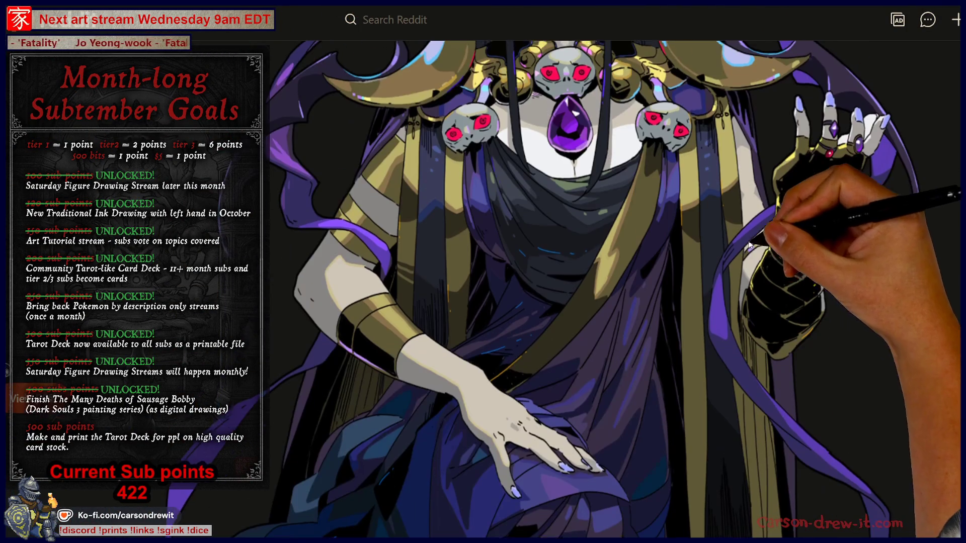
scroll(857, 275, up, 3)
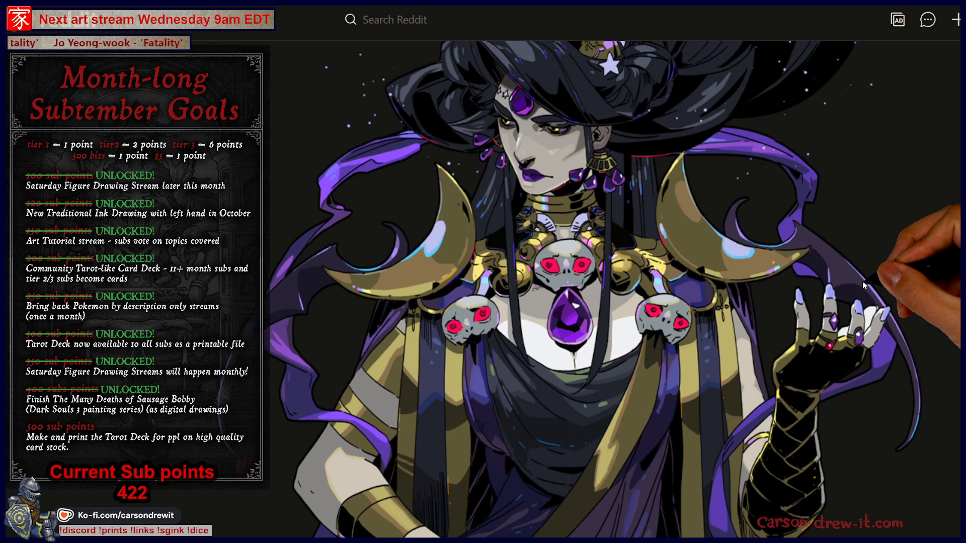
scroll(876, 277, down, 4)
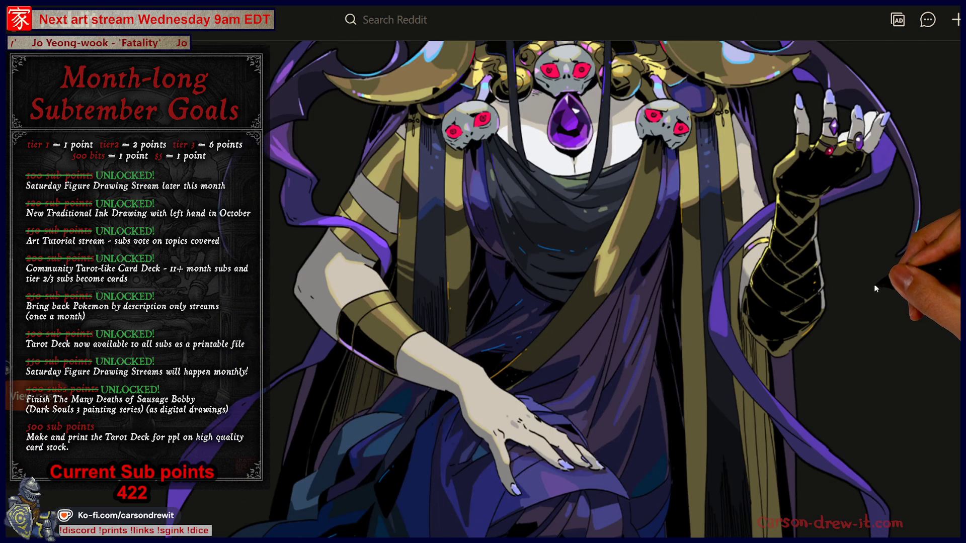
scroll(874, 282, up, 4)
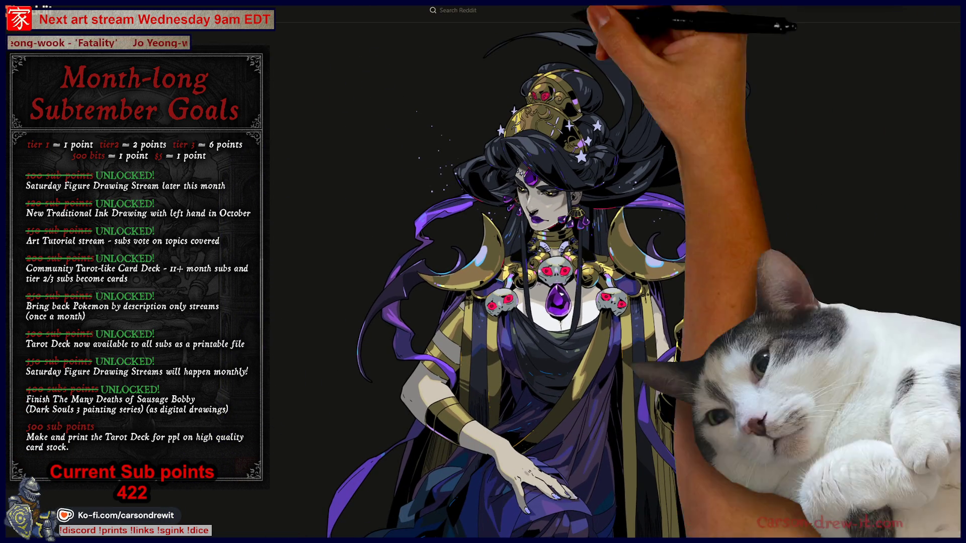
scroll(729, 182, down, 5)
scroll(523, 272, down, 10)
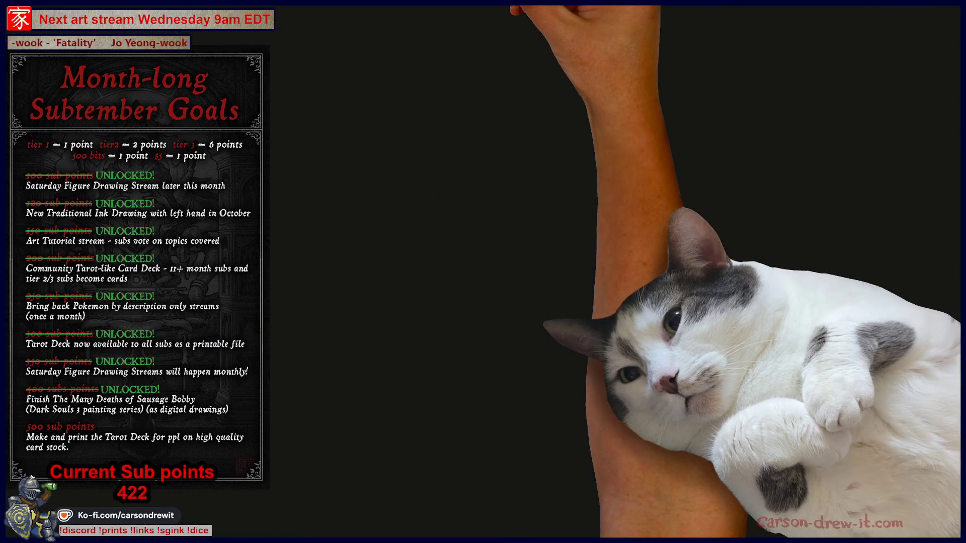
scroll(503, 272, up, 2)
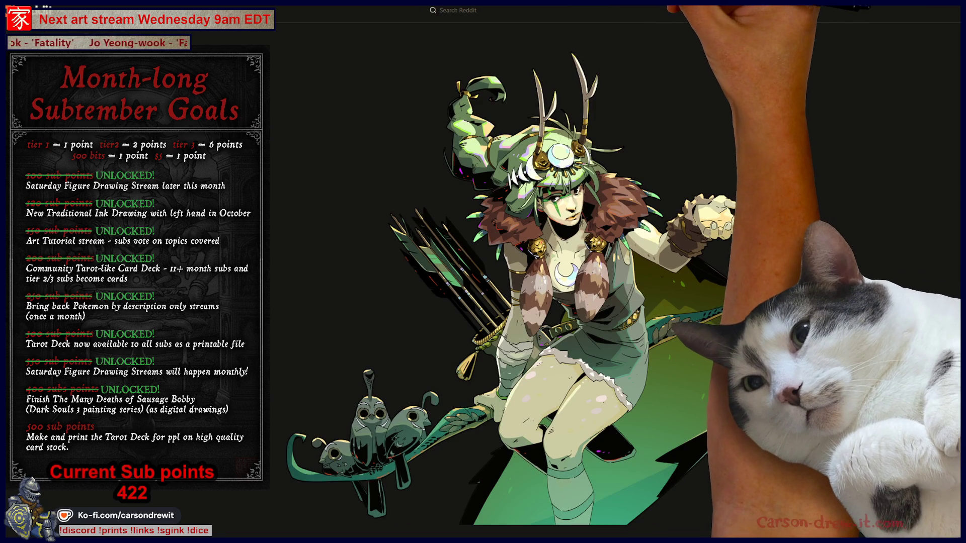
key(ctrl+t)
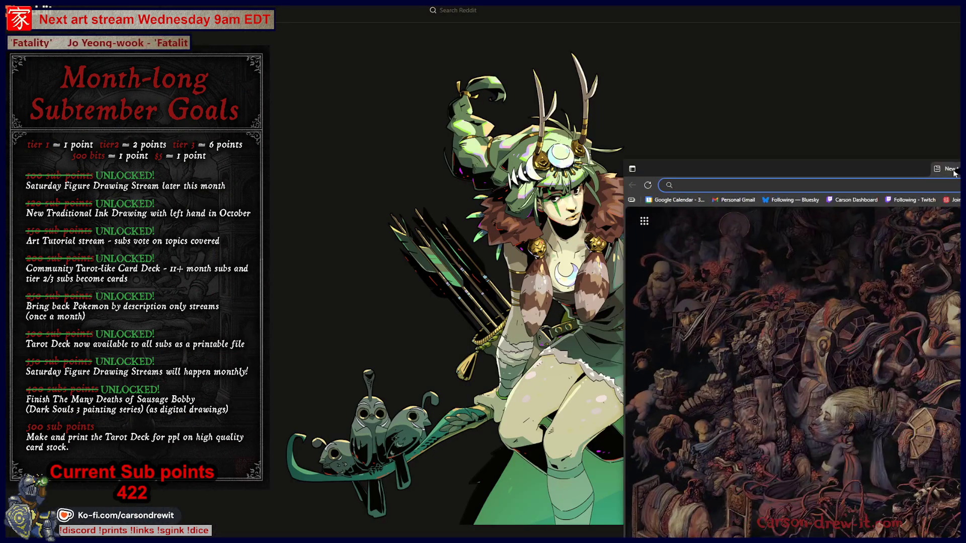
Search Google Images for 'hades 2 portraits', fixing the misspelled query
text(ha)
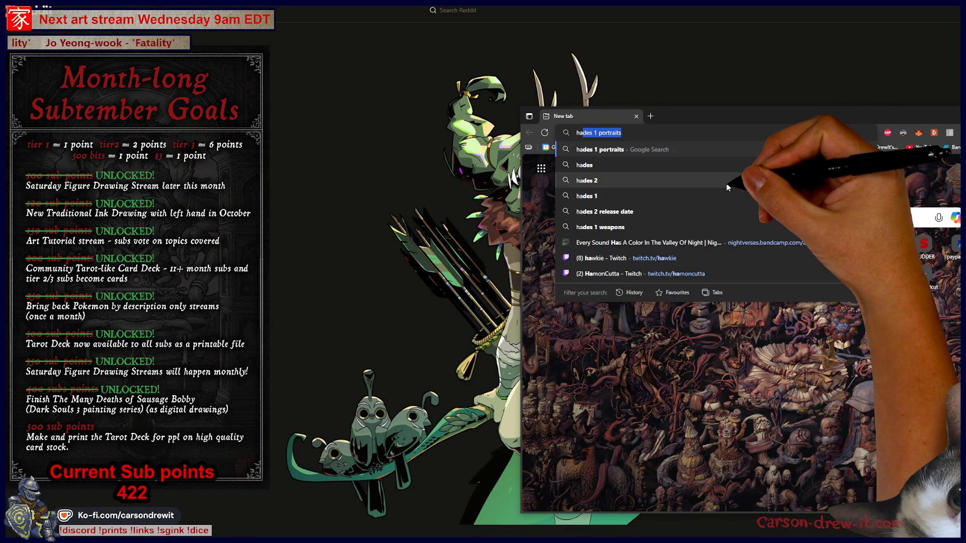
text(des 2 portrairs)
key(BackSpace)
key(BackSpace)
text(ts)
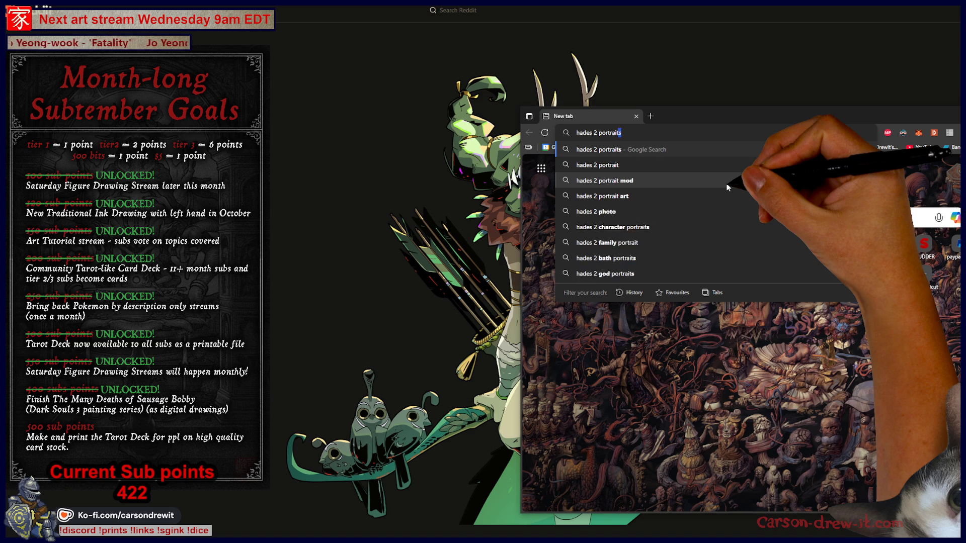
key(Return)
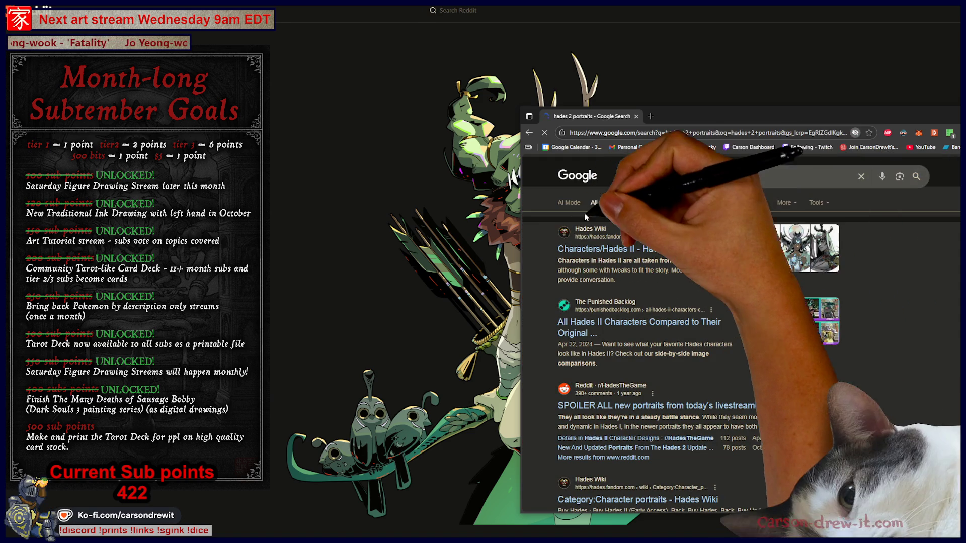
click(617, 203)
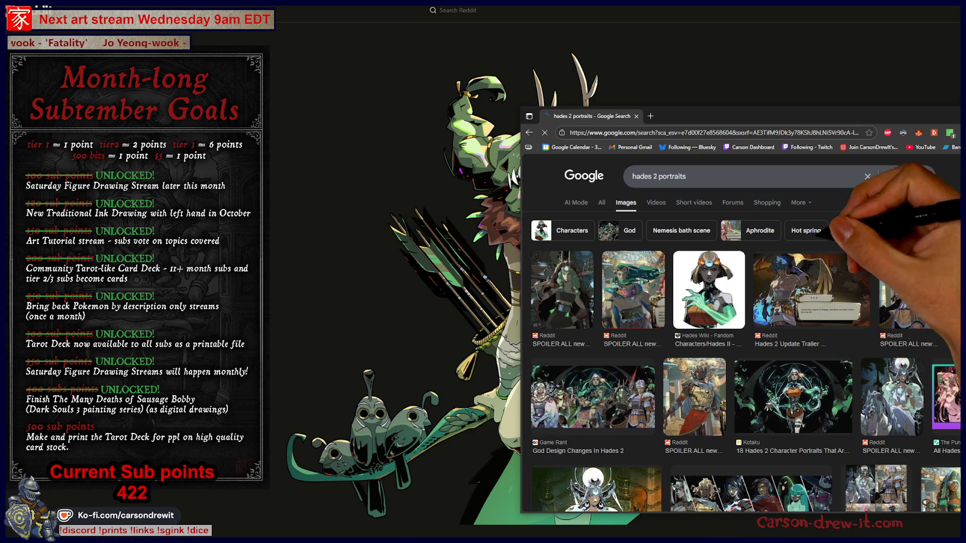
Preview the portrait results and open the PC Gamer moon-crowned portrait full-size in a new tab
click(569, 289)
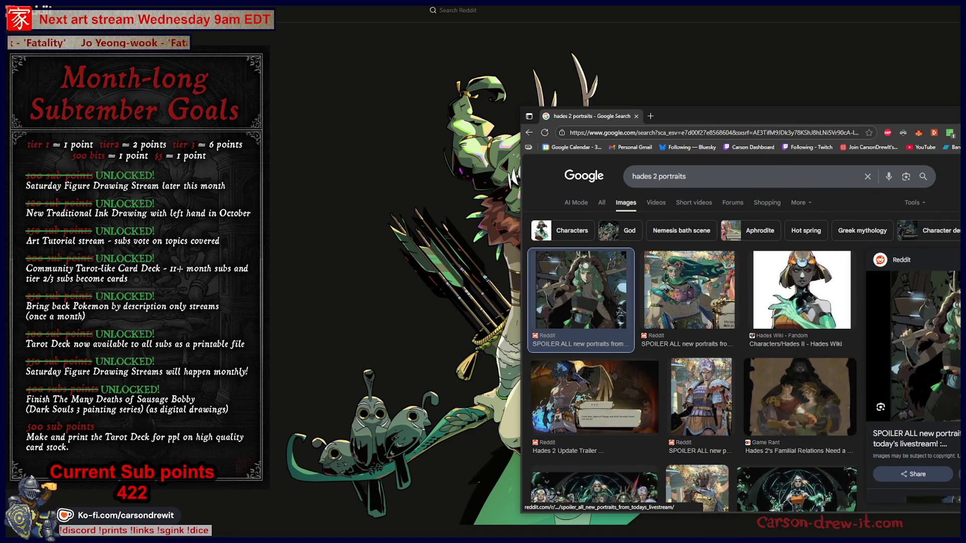
scroll(784, 362, down, 3)
click(704, 282)
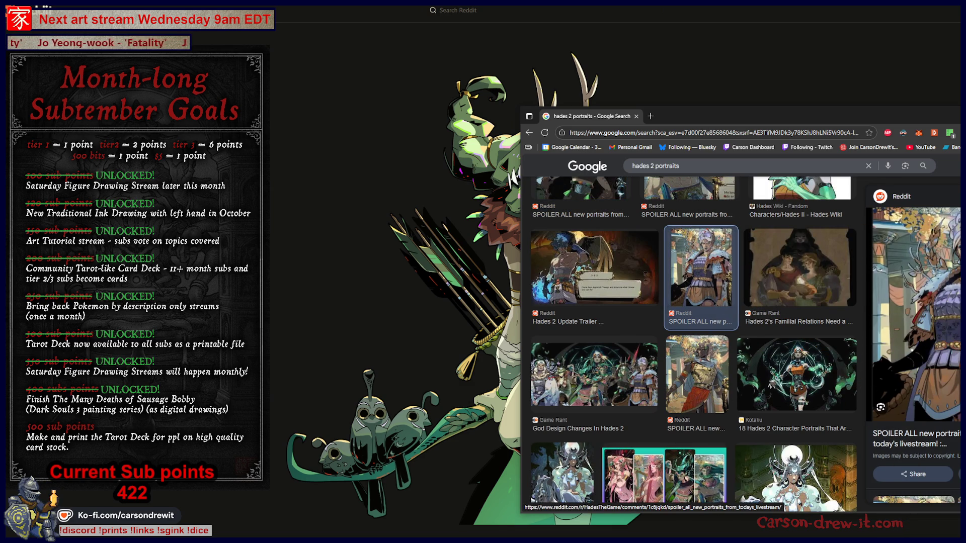
scroll(567, 312, down, 4)
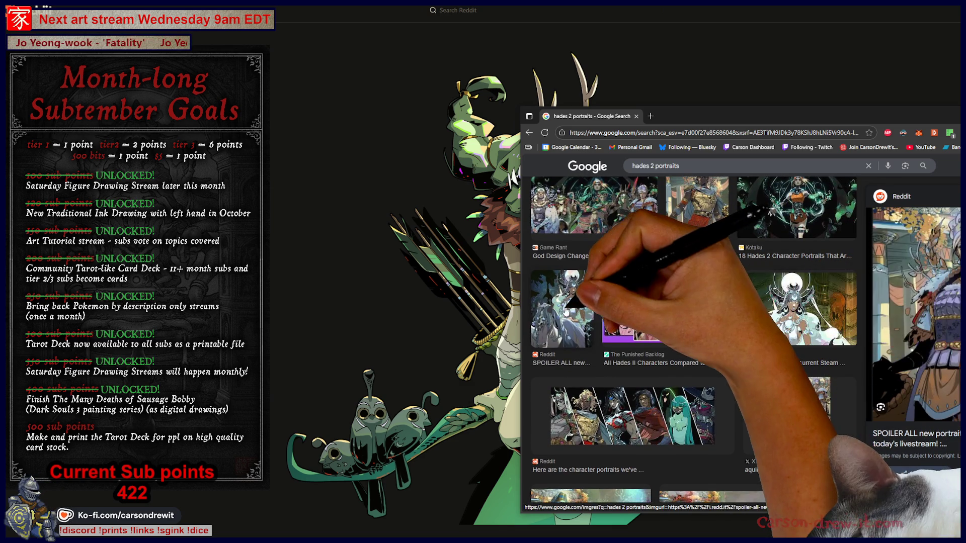
click(794, 309)
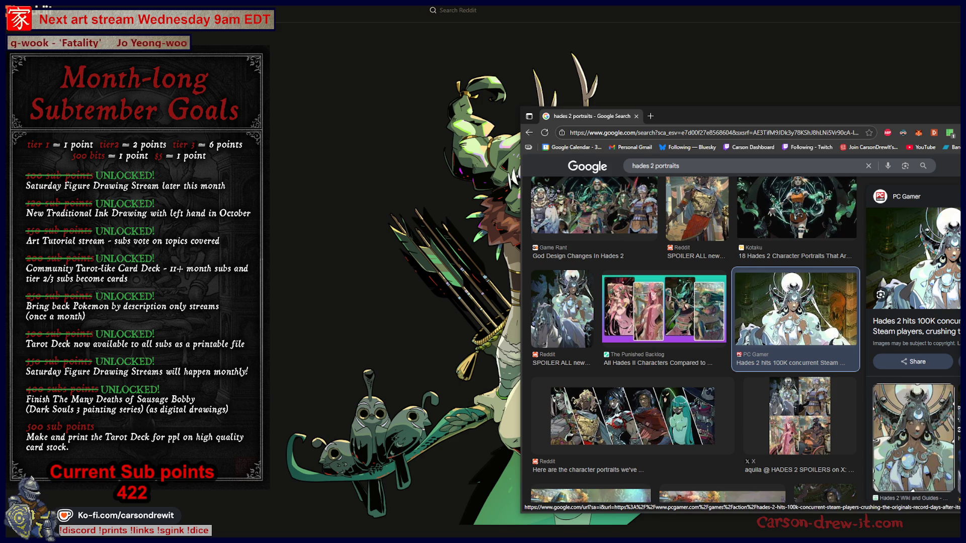
middle_click(913, 256)
click(692, 116)
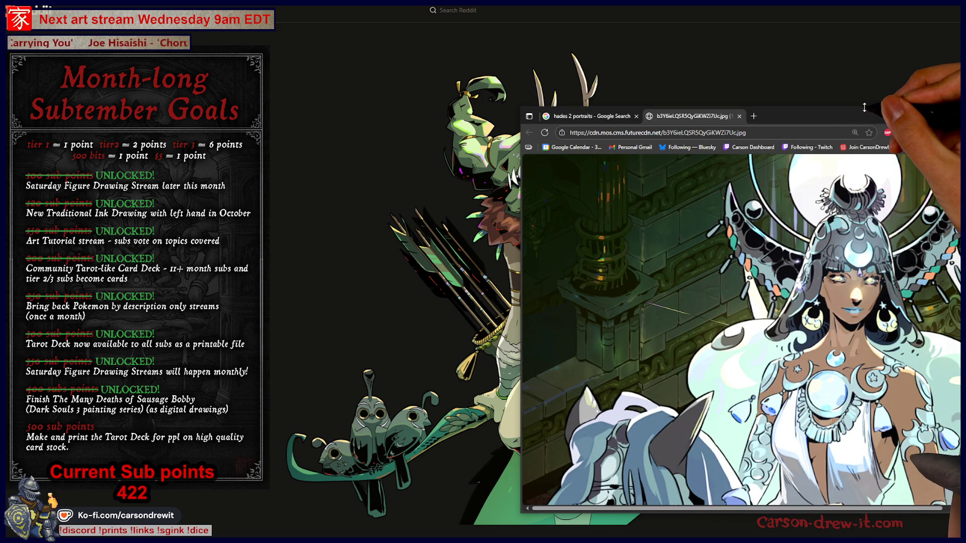
Resize and reposition the browser and Reddit windows side by side
mouse_move(866, 107)
mouse_down()
mouse_move(866, 5)
mouse_move(819, 20)
mouse_up()
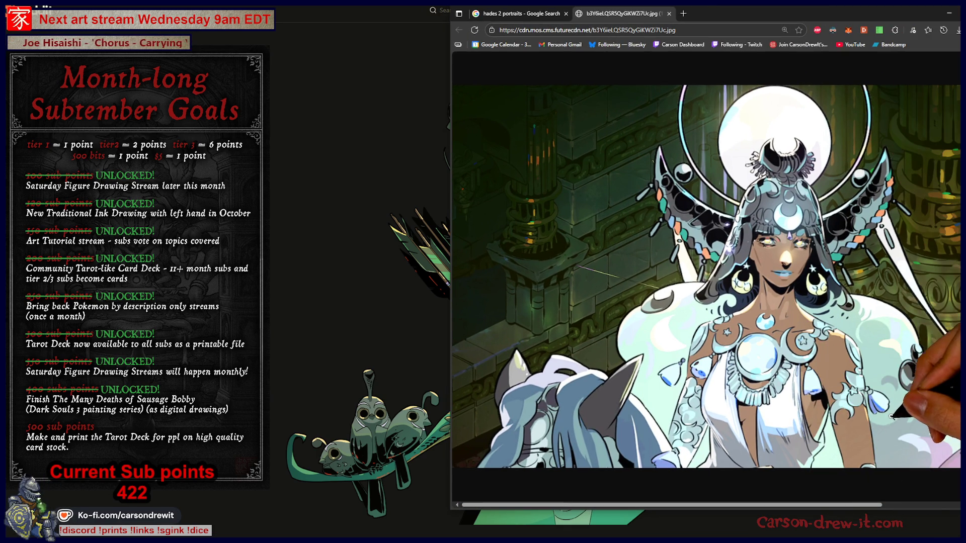
scroll(704, 277, right, 2)
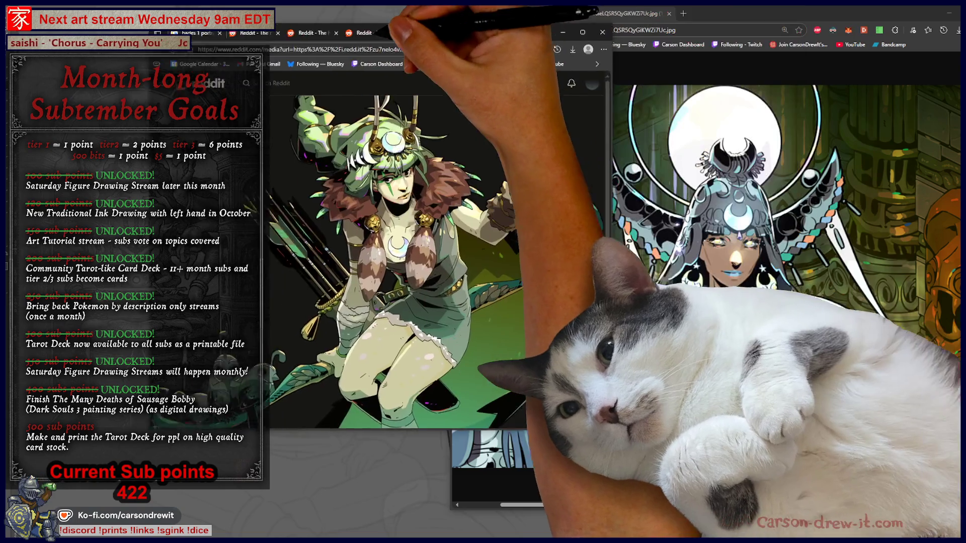
mouse_move(352, 86)
mouse_down()
mouse_move(291, 88)
mouse_move(283, 132)
mouse_up()
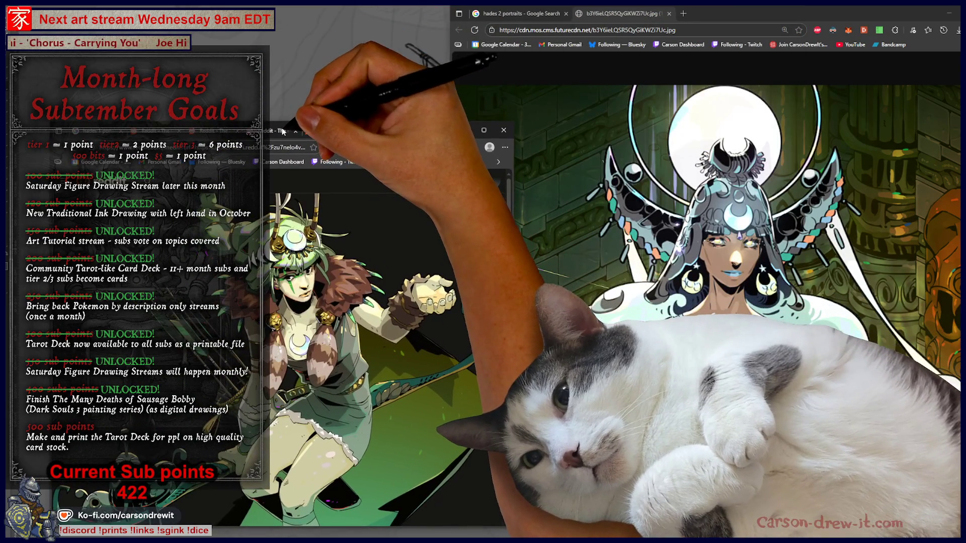
mouse_move(512, 134)
mouse_down()
mouse_move(578, 3)
mouse_move(629, 1)
mouse_up()
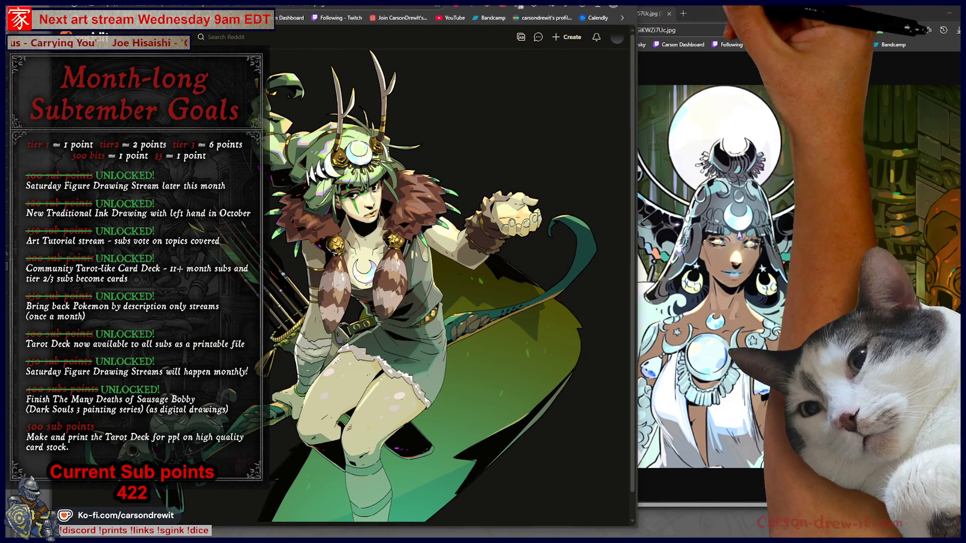
click(781, 19)
drag(781, 19, 844, 18)
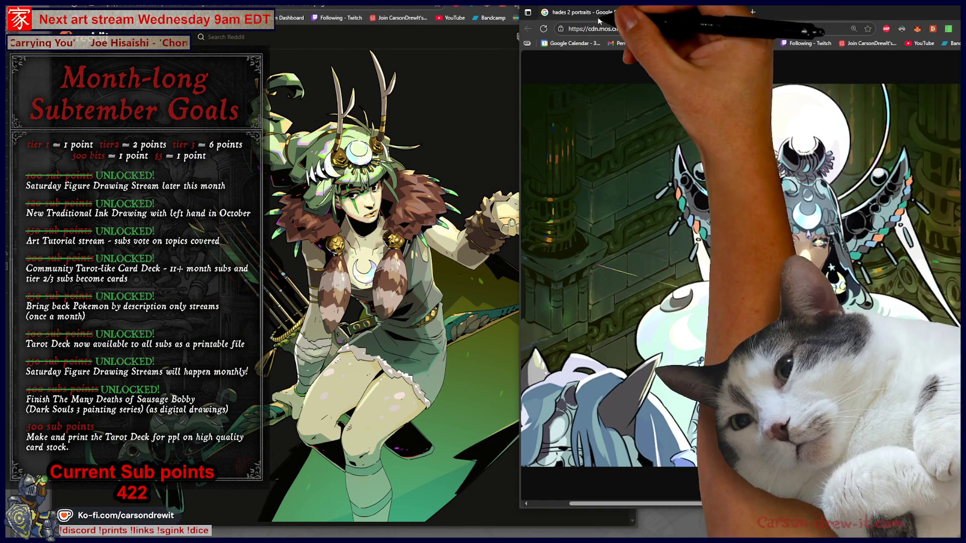
Return to the hades 2 portraits results and preview the second Reddit result's X-posted version
click(586, 12)
scroll(710, 324, down, 3)
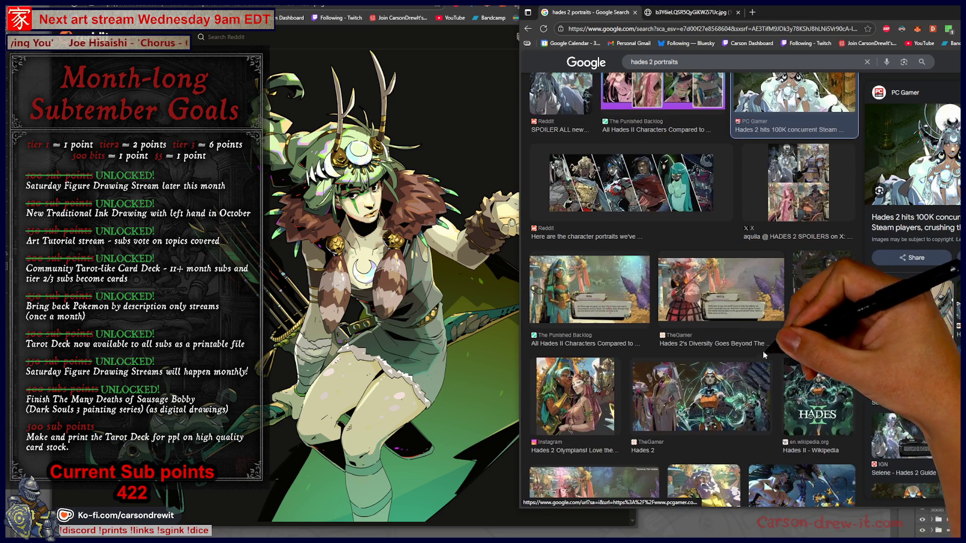
scroll(768, 357, up, 6)
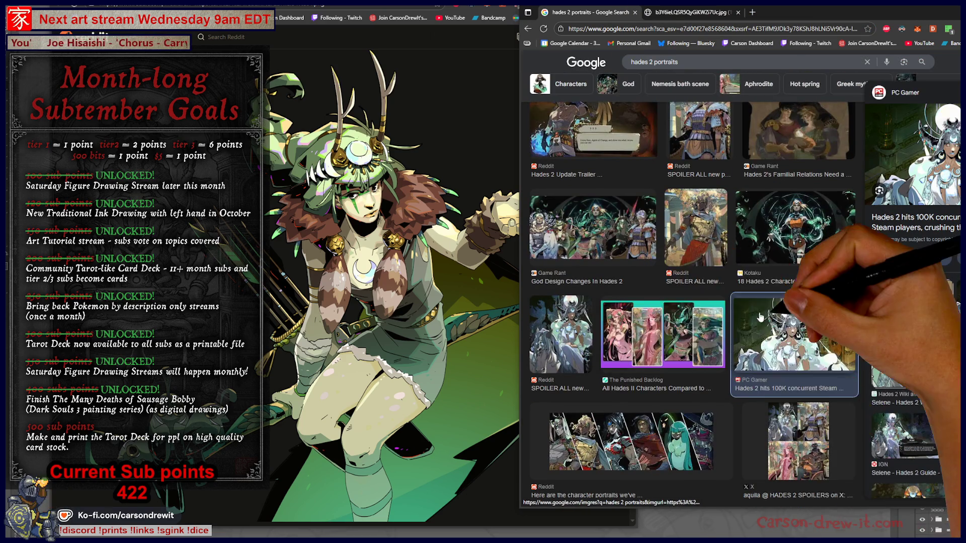
scroll(764, 346, up, 4)
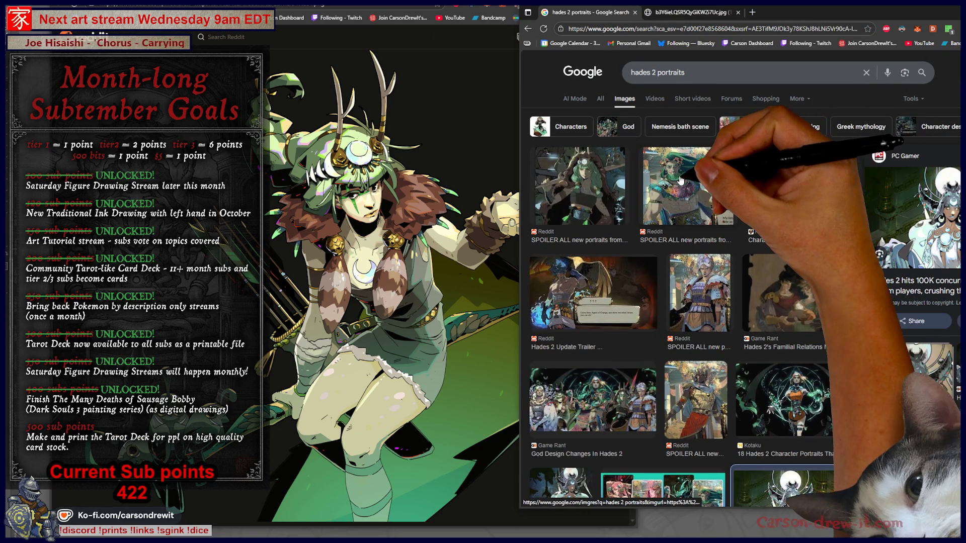
click(700, 182)
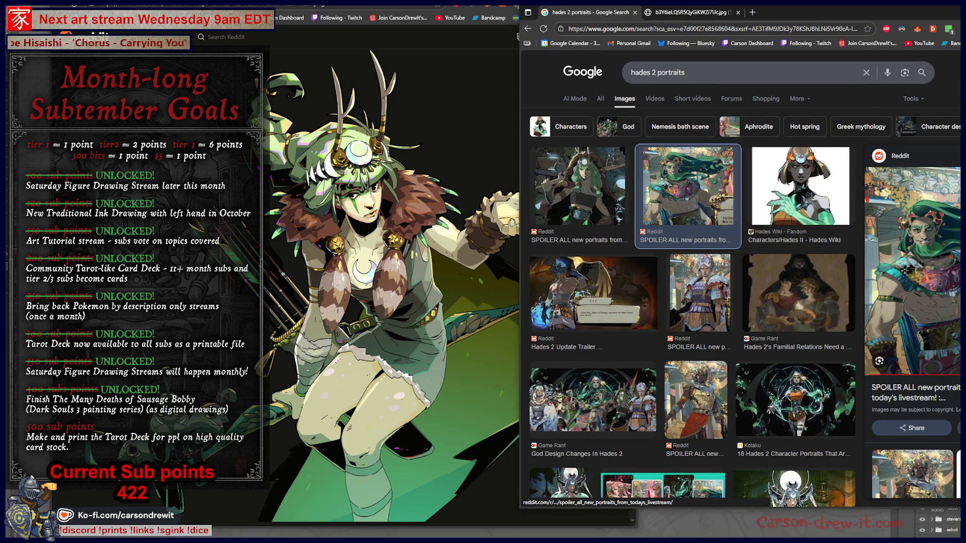
click(911, 473)
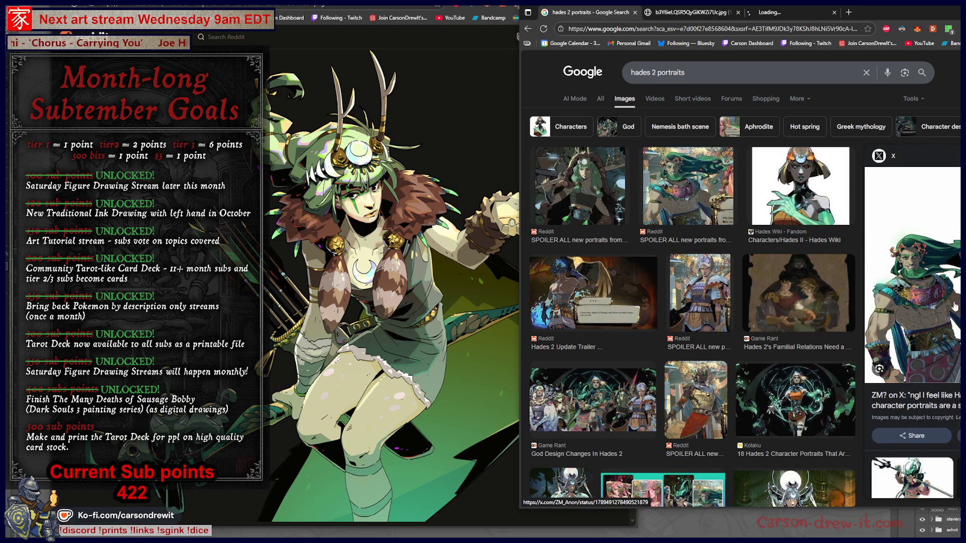
Open the full-size green-haired god portrait tab and briefly zoom in on it
click(787, 12)
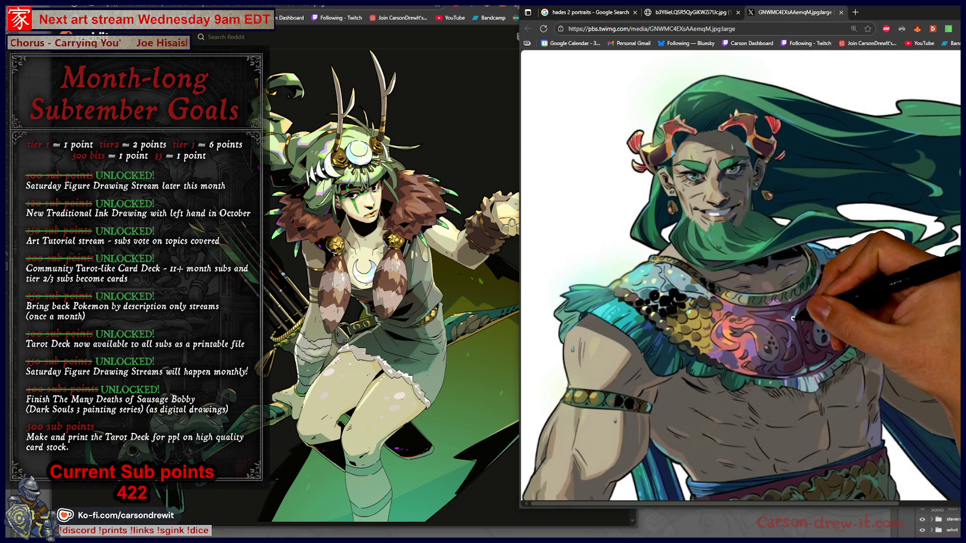
key(ctrl+plus)
key(ctrl+plus)
key(ctrl+plus)
scroll(795, 317, down, 5)
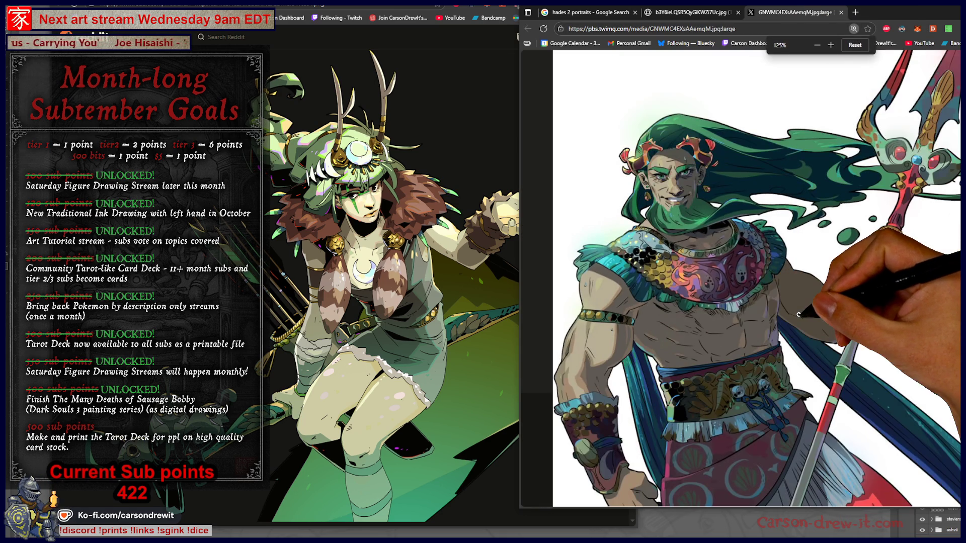
key(ctrl+minus)
key(ctrl+minus)
key(ctrl+minus)
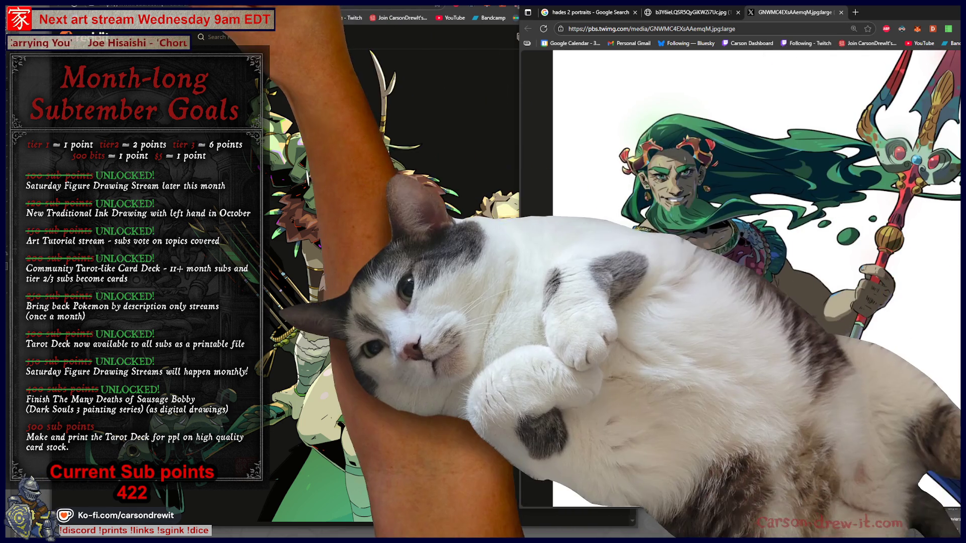
Set the Reddit Poseidon post's page zoom to 110%
click(360, 196)
key(ctrl+plus)
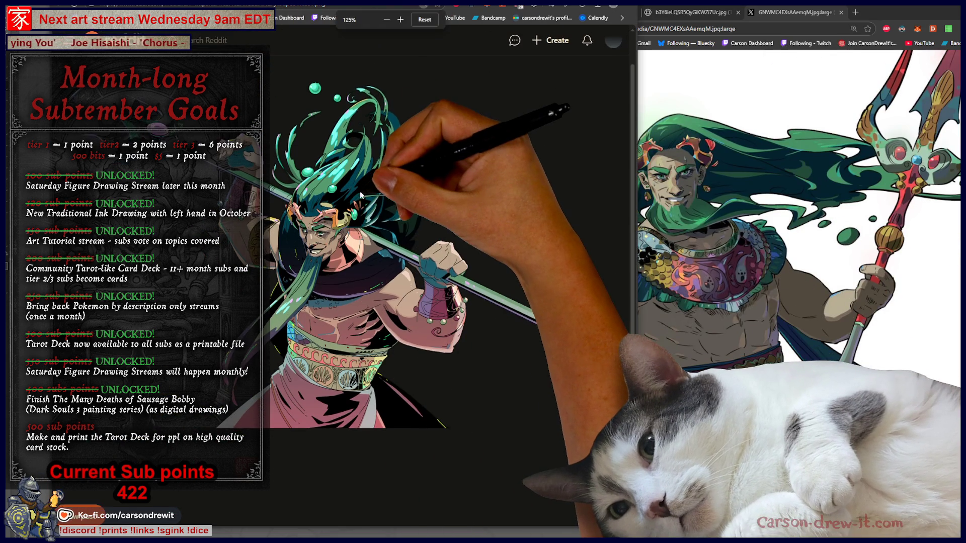
key(ctrl+minus)
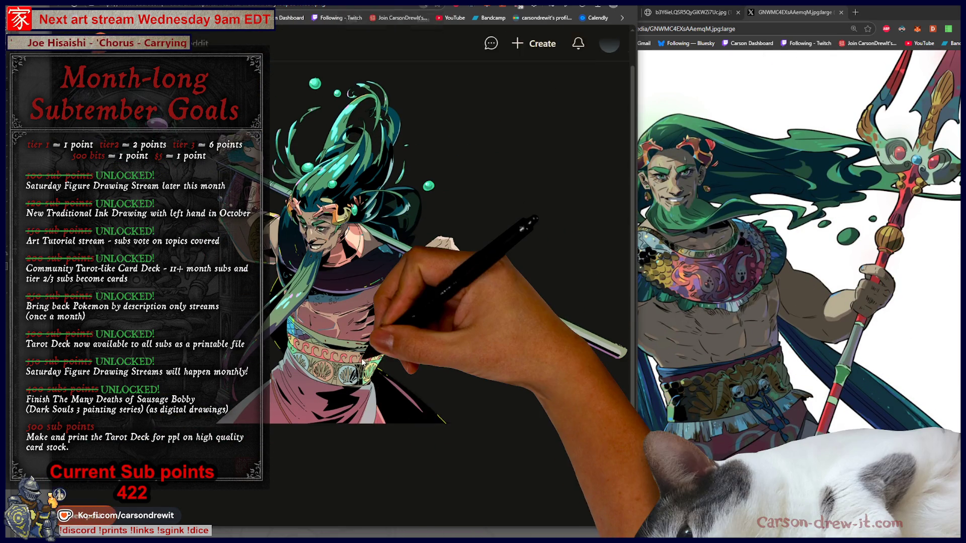
key(ctrl+minus)
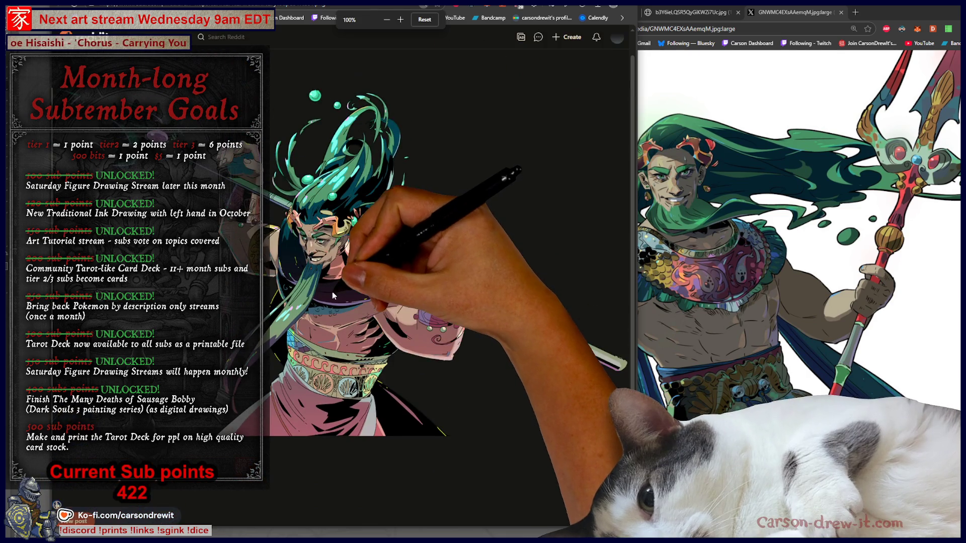
key(ctrl+plus)
right_click(341, 266)
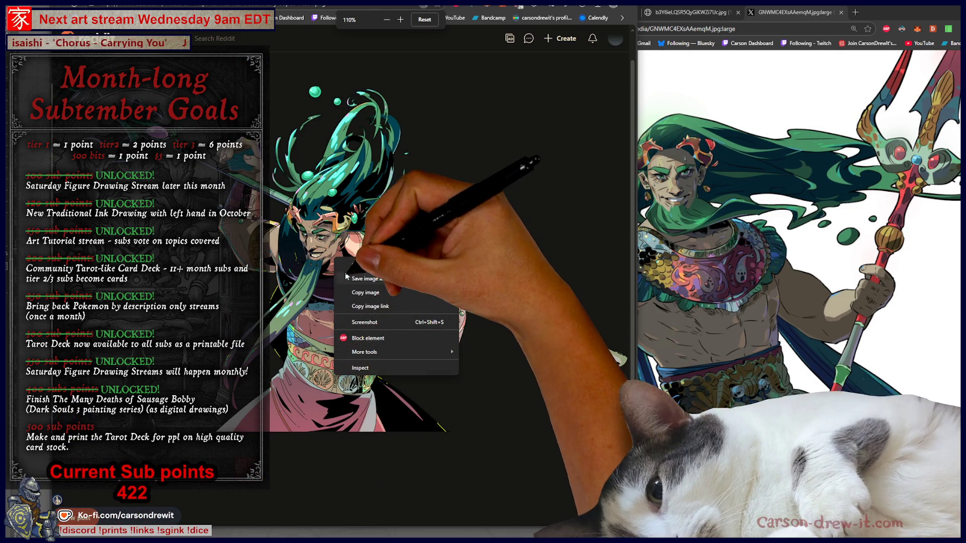
key(Escape)
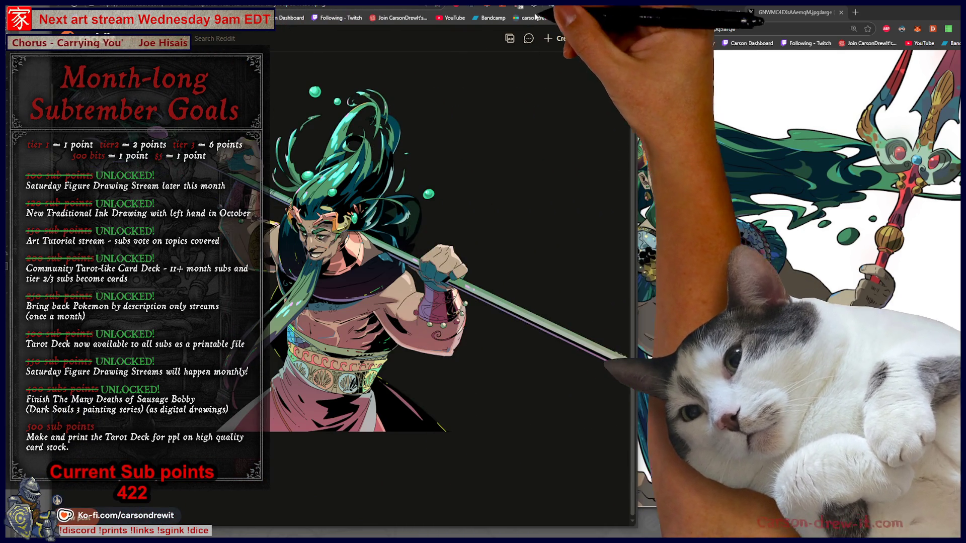
Allow all reddit.com content in the blocker and reload the page
click(519, 6)
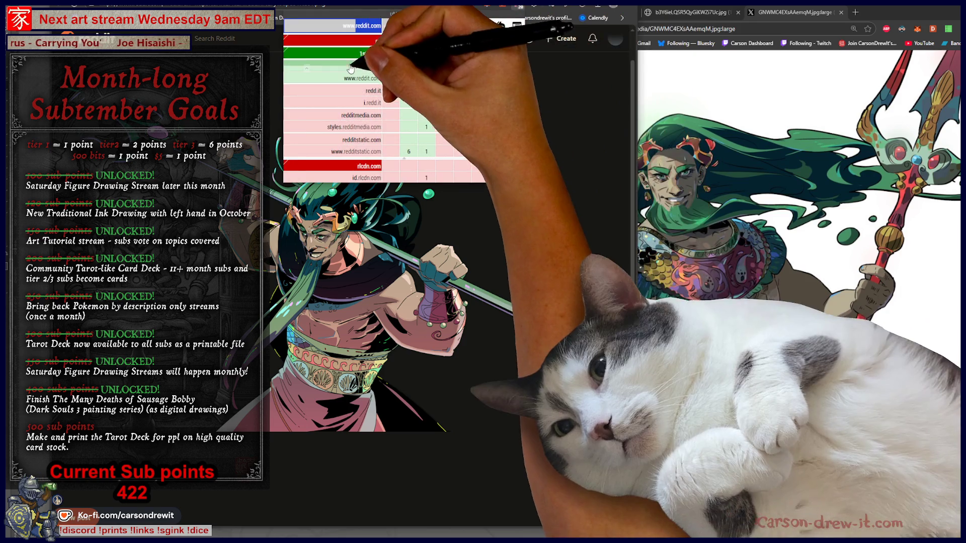
click(376, 39)
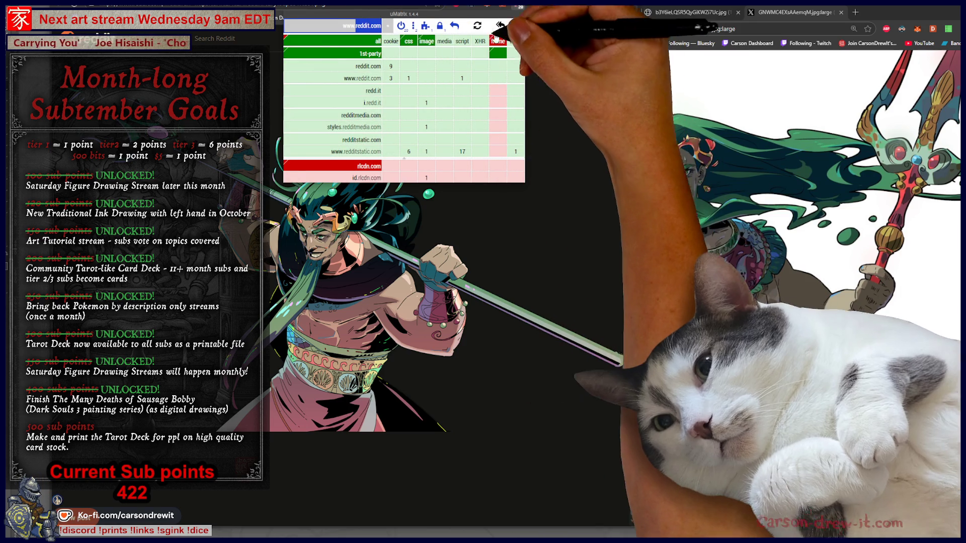
click(478, 26)
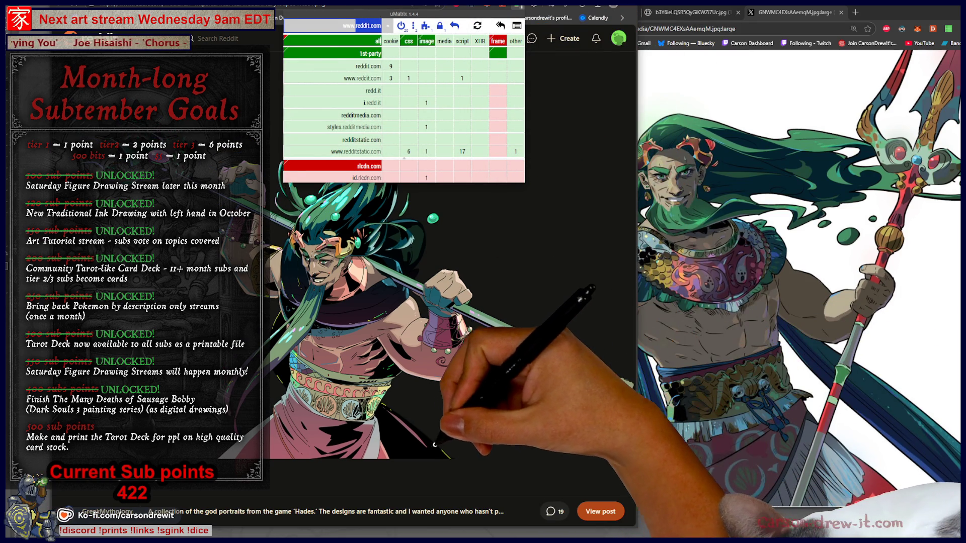
click(339, 294)
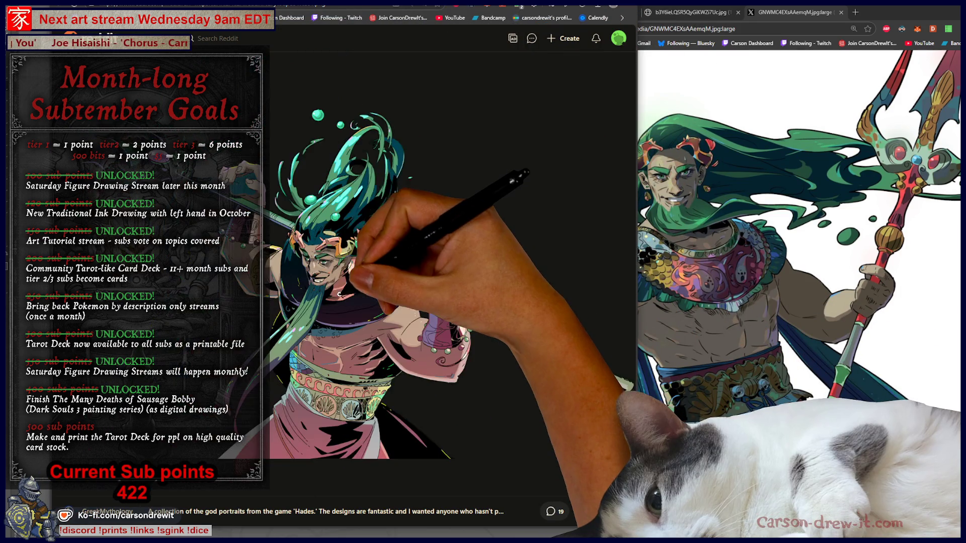
View the Poseidon image larger at 100% zoom, placed beside the portrait window
right_click(345, 274)
click(446, 369)
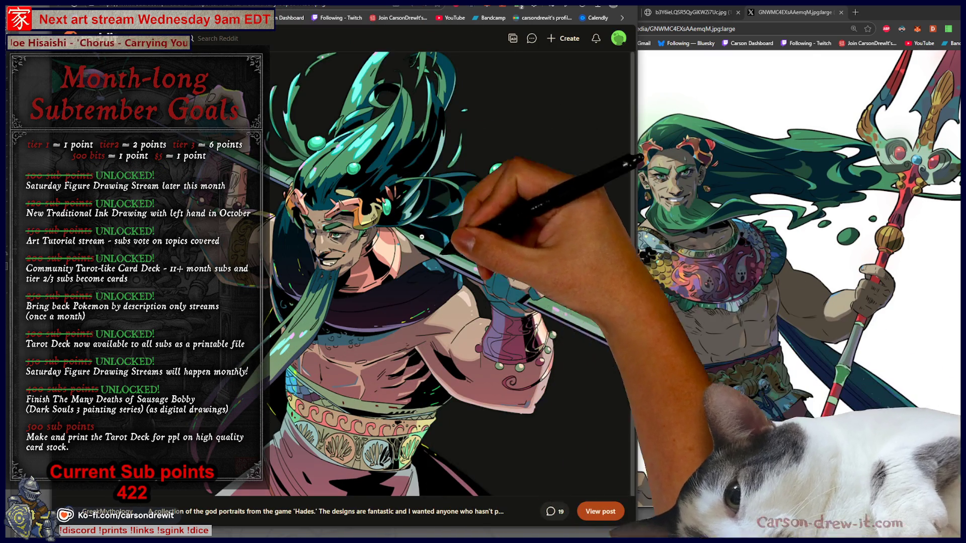
key(ctrl+minus)
drag(761, 25, 894, 18)
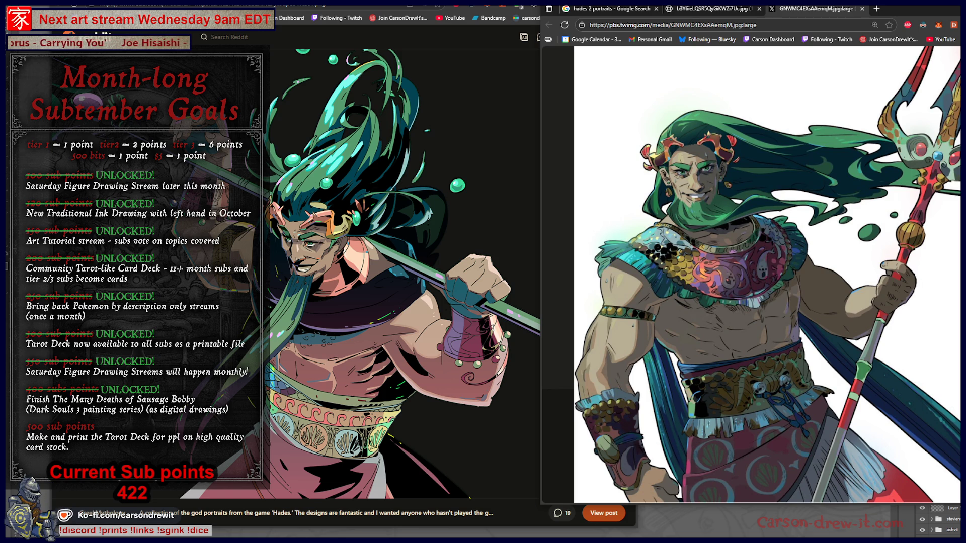
Return to the hades 2 portraits search results
click(709, 8)
click(623, 9)
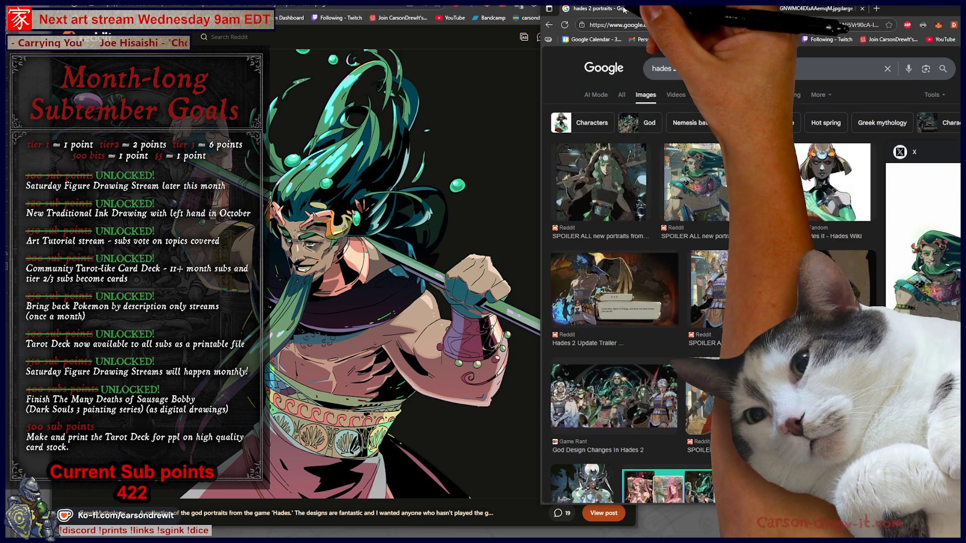
scroll(829, 233, down, 2)
Search Google Images for 'hades 2 portraits odysseus' and open the Hades Wiki Odysseus portrait full-size
scroll(828, 232, down, 3)
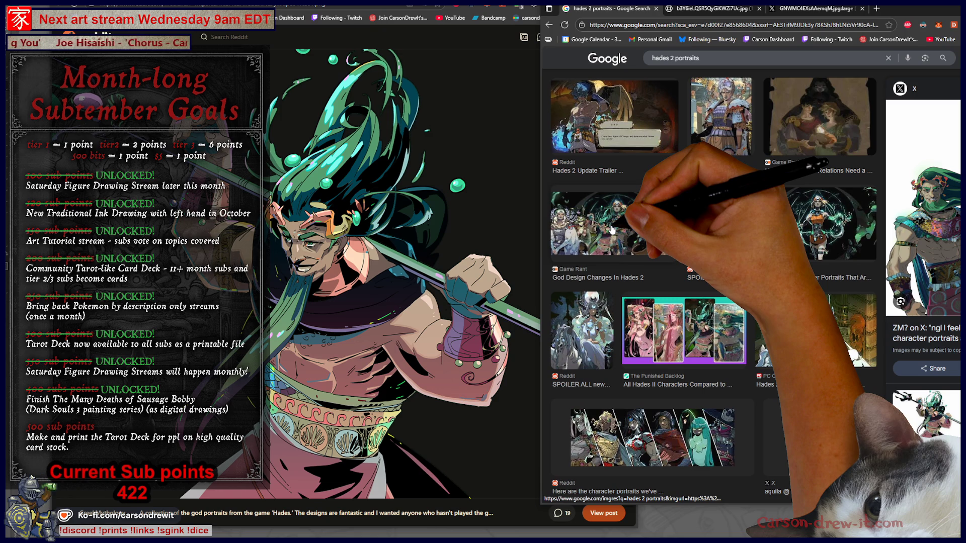
scroll(794, 321, down, 8)
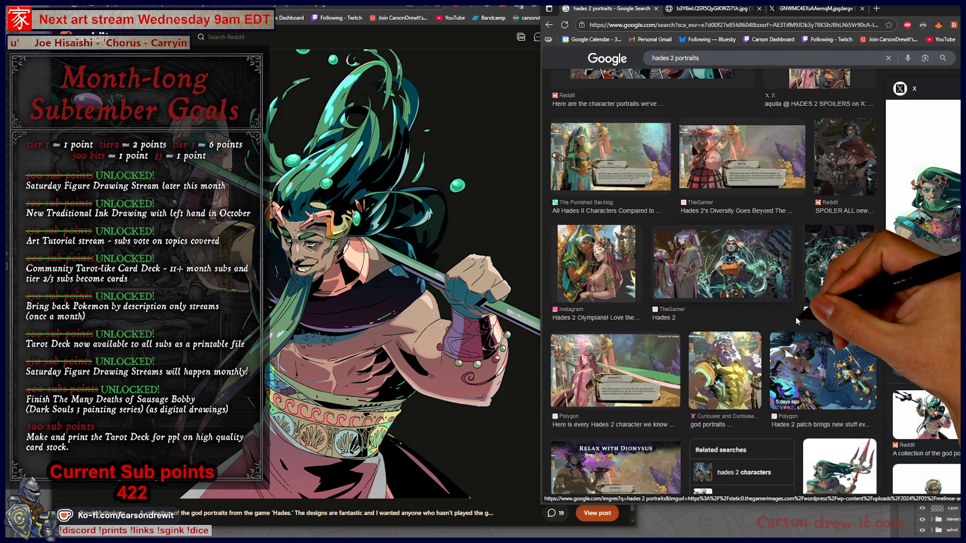
scroll(794, 320, up, 10)
click(726, 78)
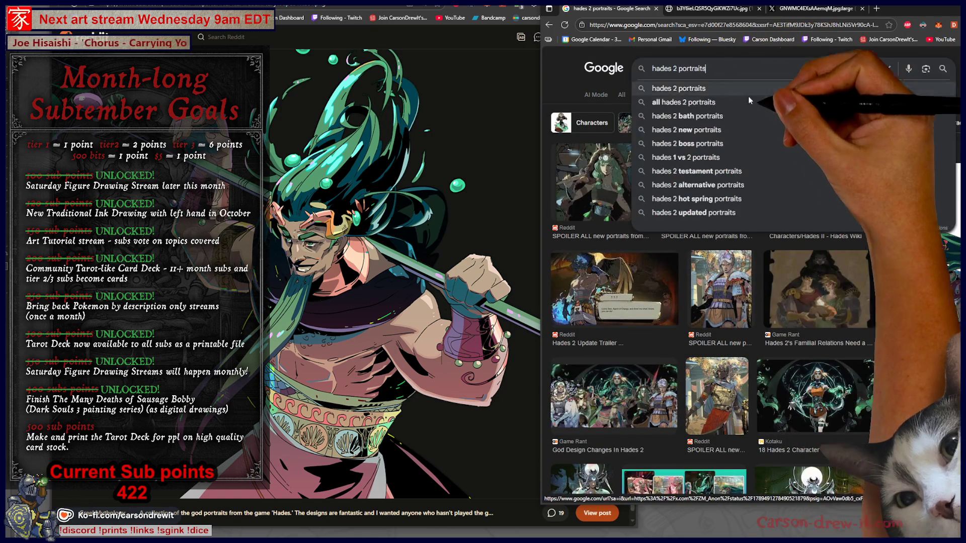
text( odysseus)
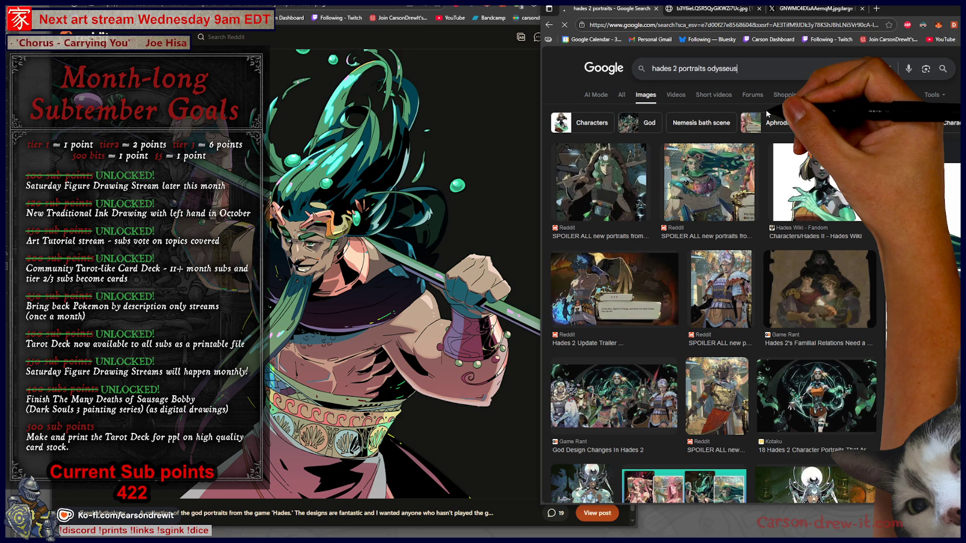
key(Return)
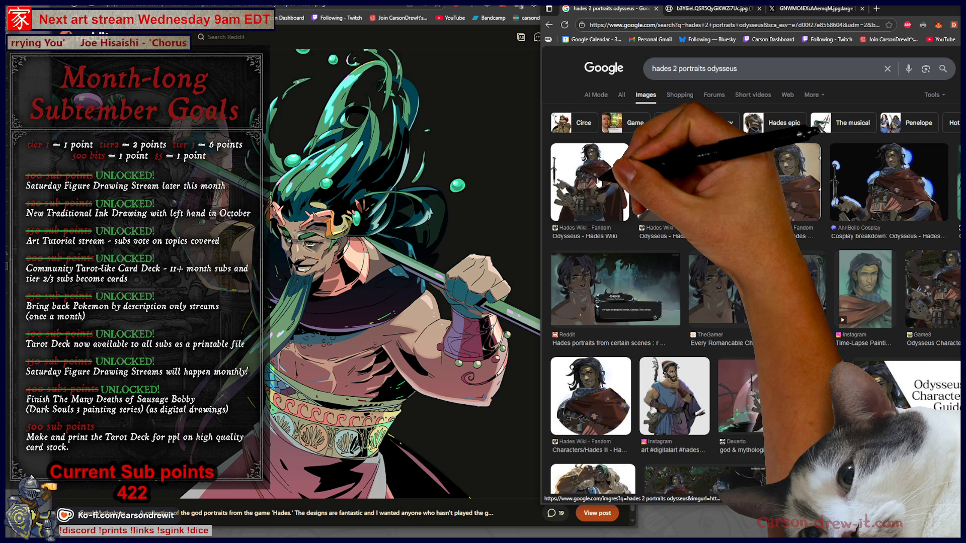
click(598, 183)
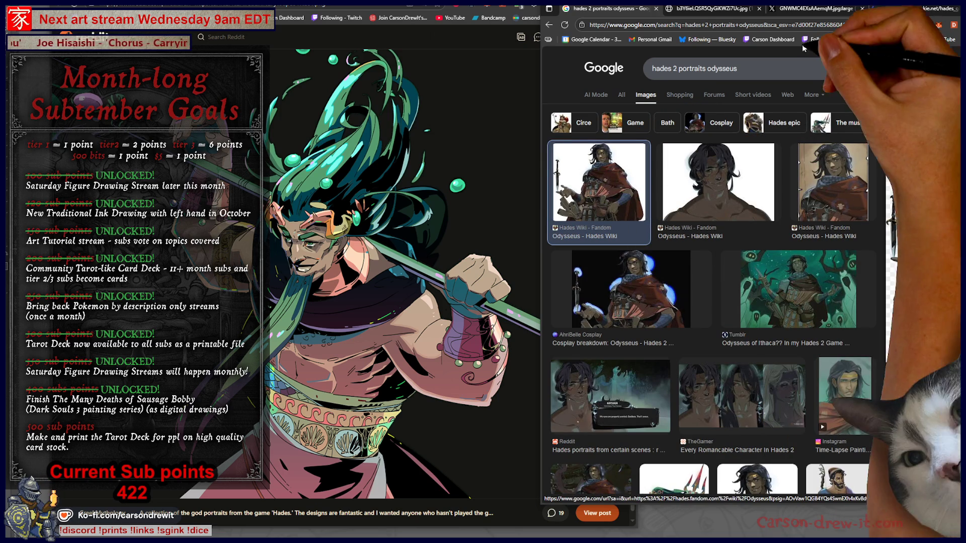
click(923, 261)
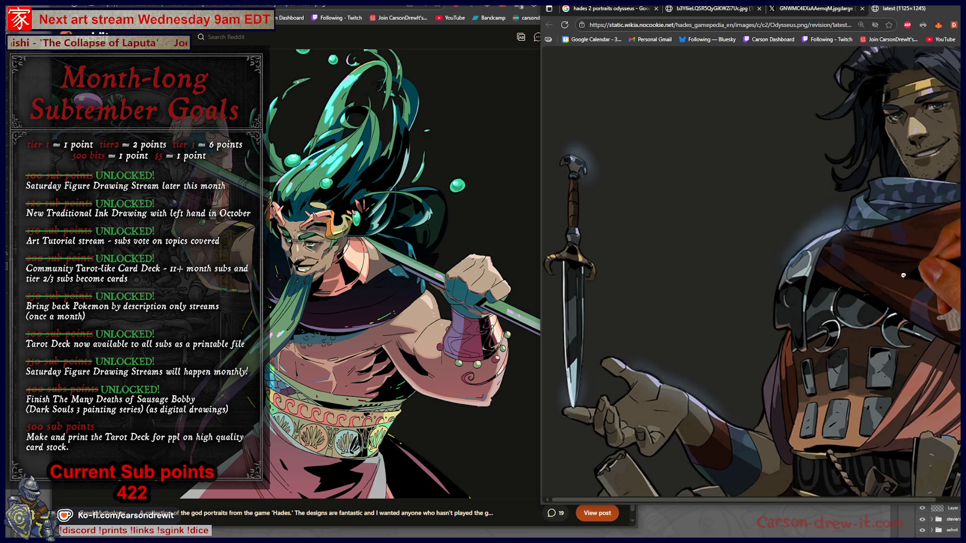
Compare the Odysseus portrait with the moon-goddess and enlarged Poseidon portraits, then return to Odysseus
scroll(896, 251, down, 5)
scroll(901, 287, up, 5)
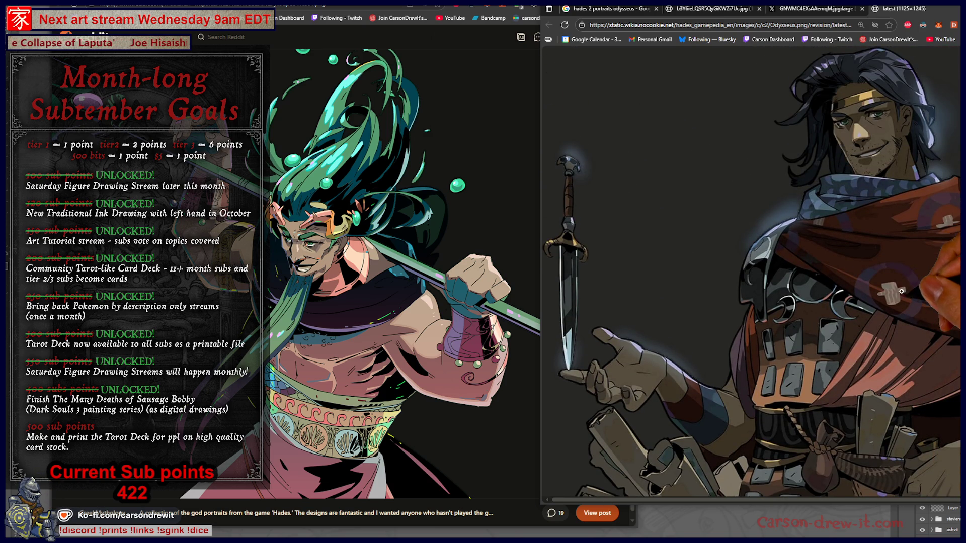
scroll(897, 286, down, 3)
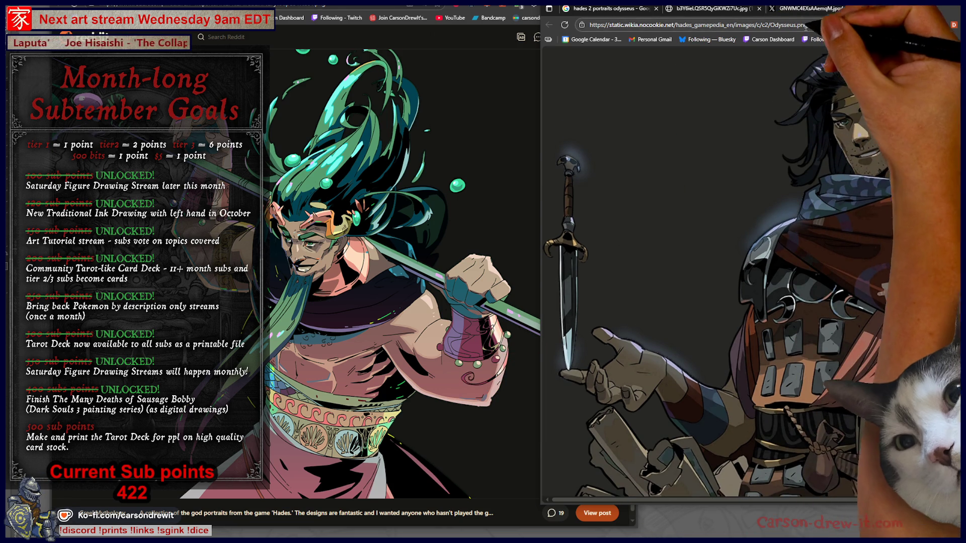
click(719, 8)
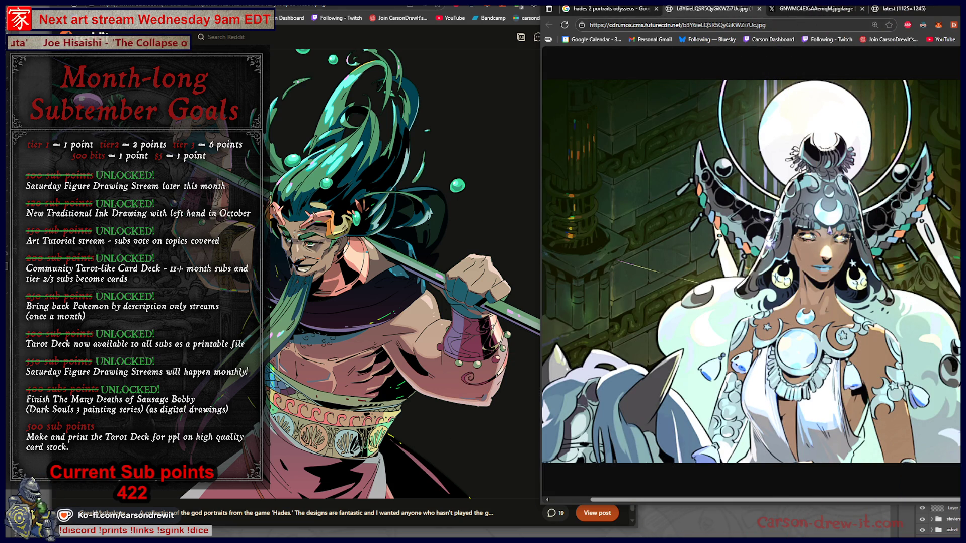
key(ctrl+Tab)
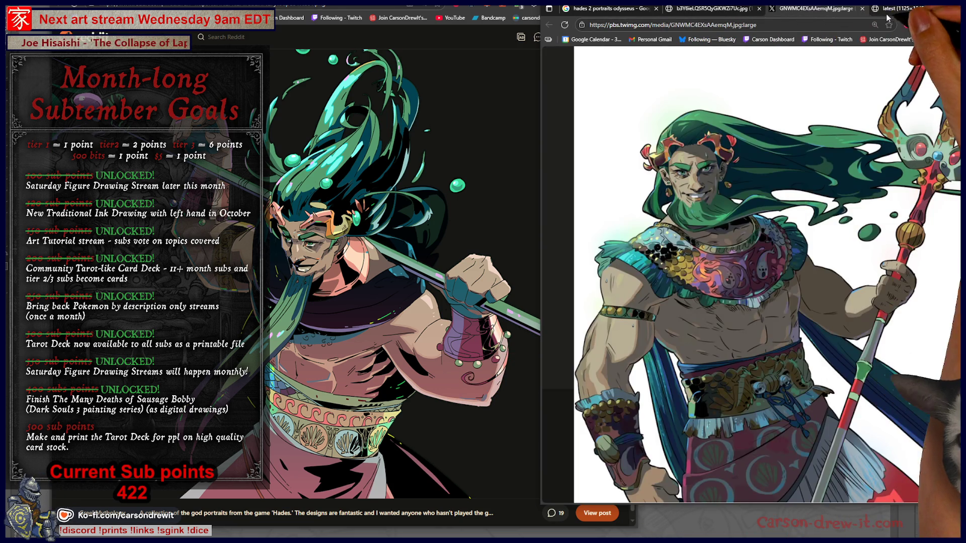
click(728, 213)
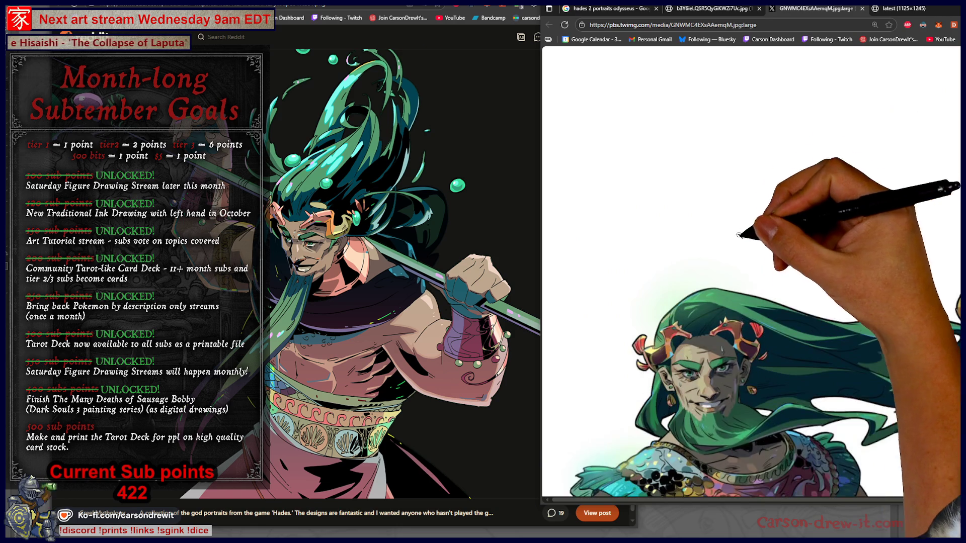
scroll(825, 232, down, 5)
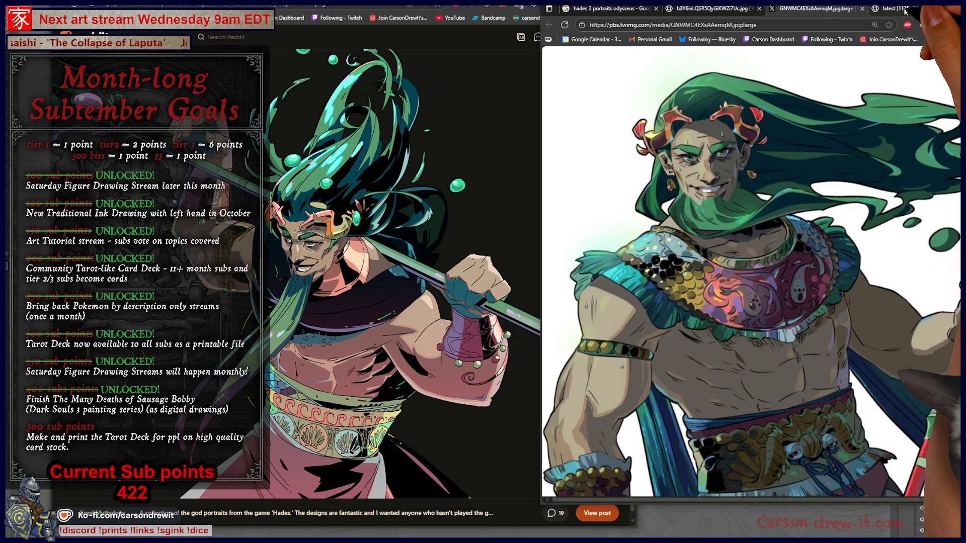
key(ctrl+Tab)
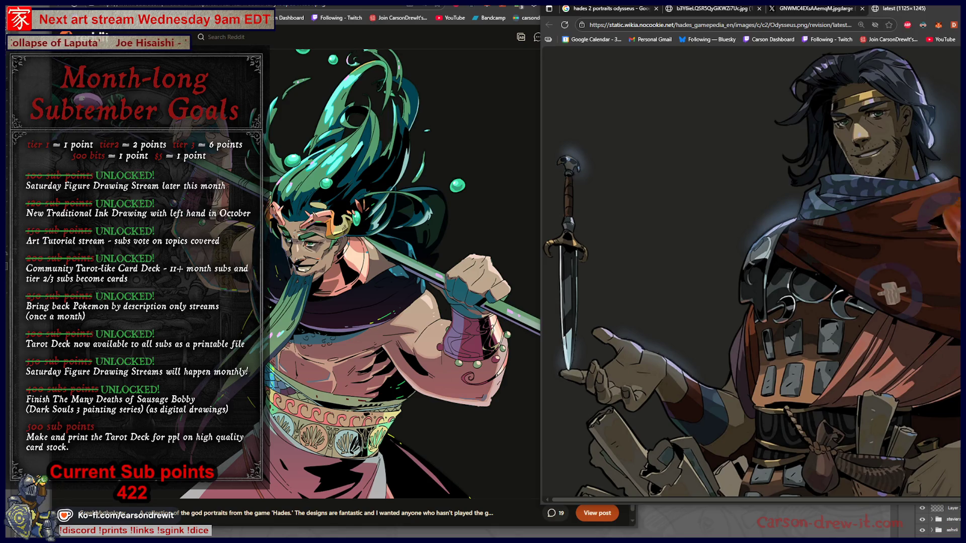
scroll(751, 272, down, 4)
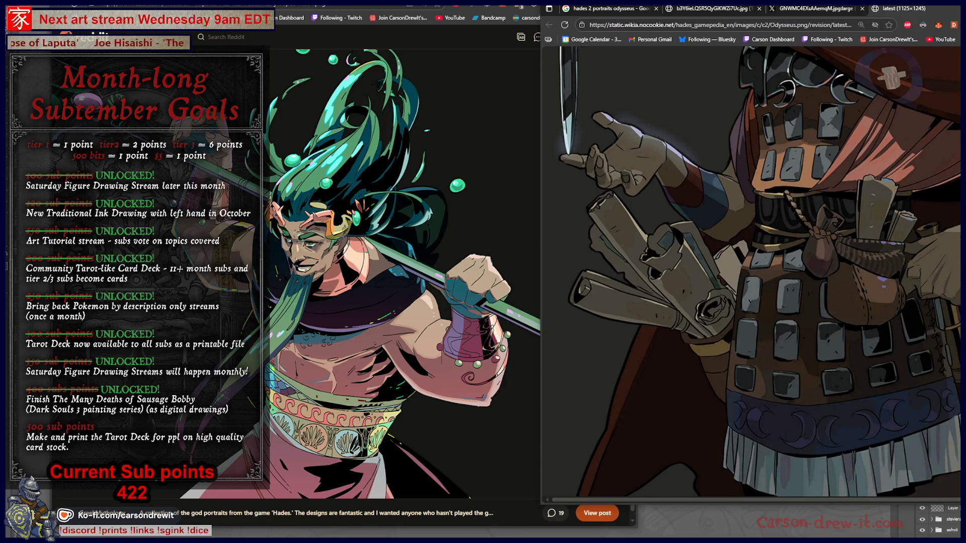
scroll(752, 271, up, 4)
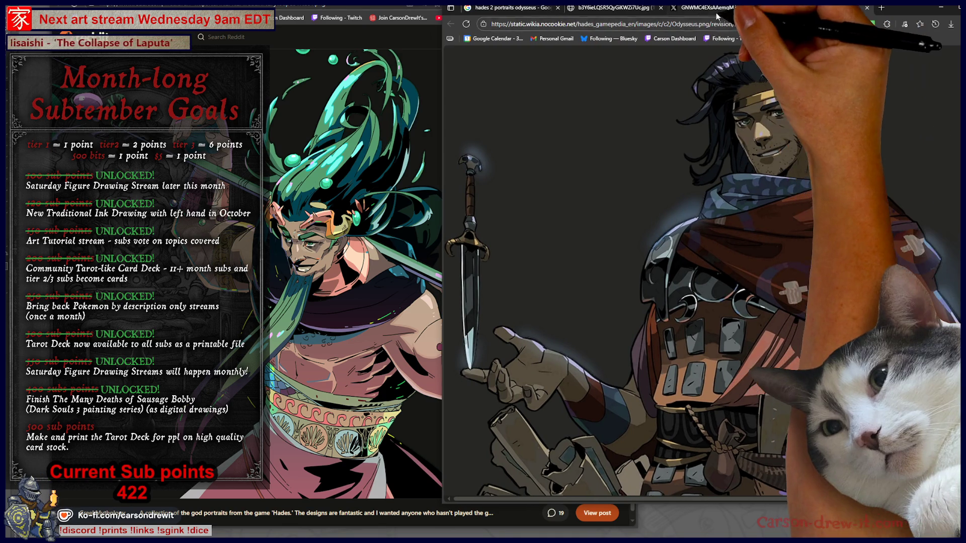
key(ctrl+shift+Tab)
scroll(717, 203, down, 2)
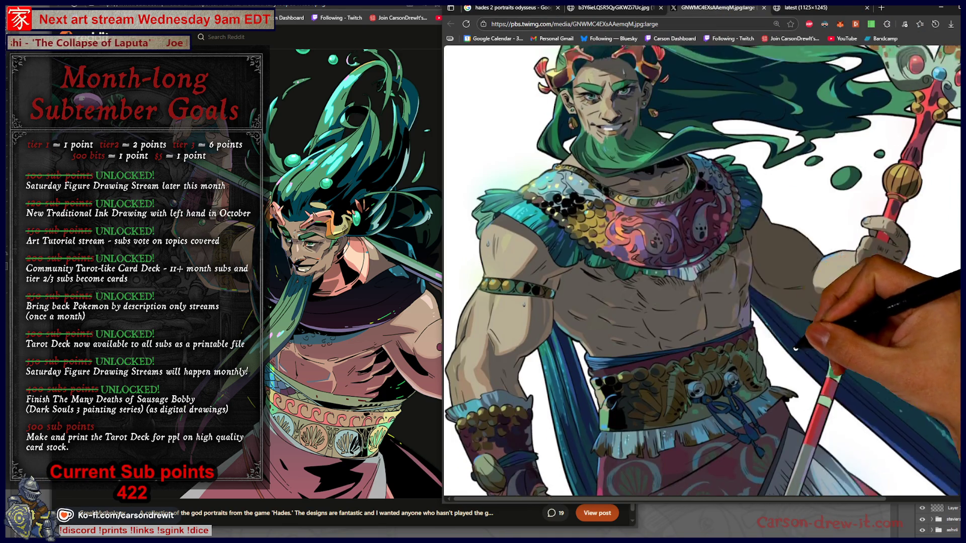
scroll(604, 191, down, 1)
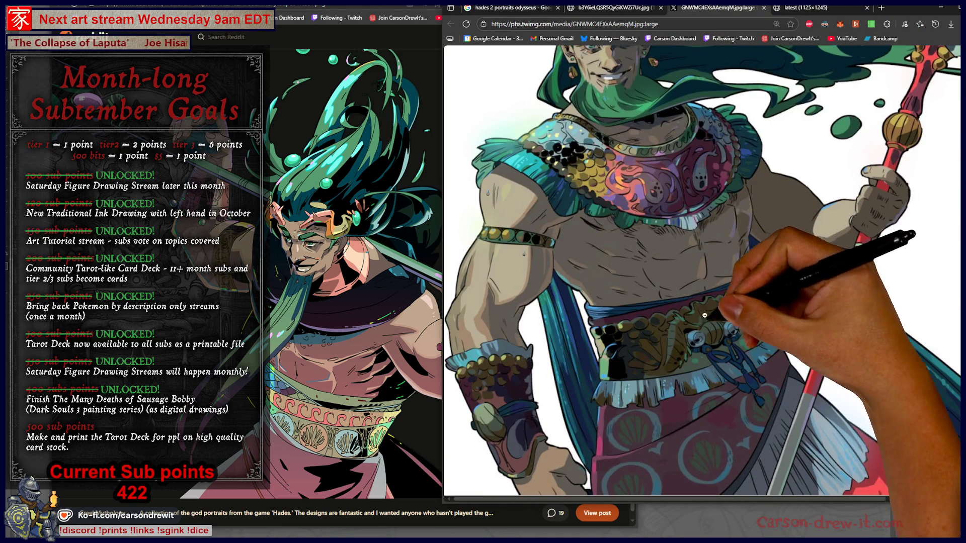
scroll(607, 444, up, 1)
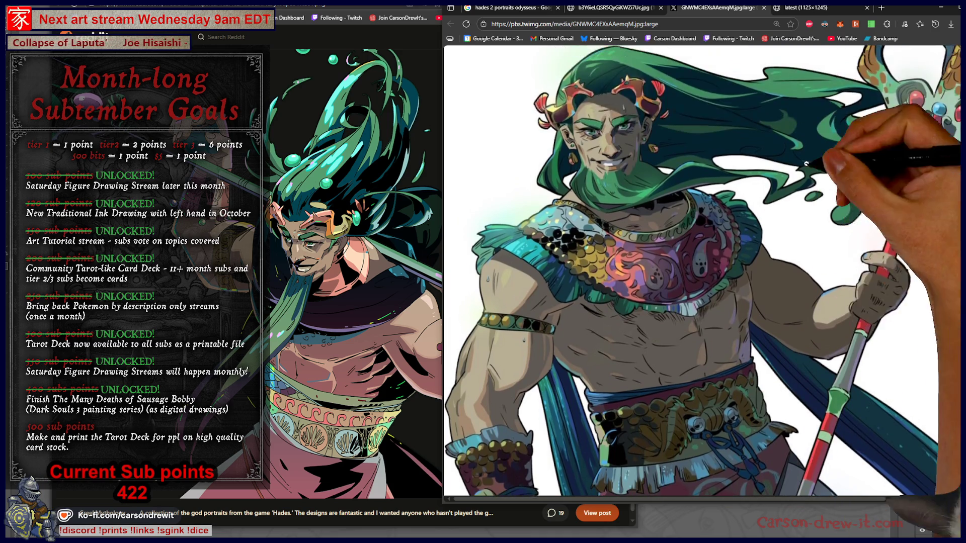
scroll(607, 444, down, 1)
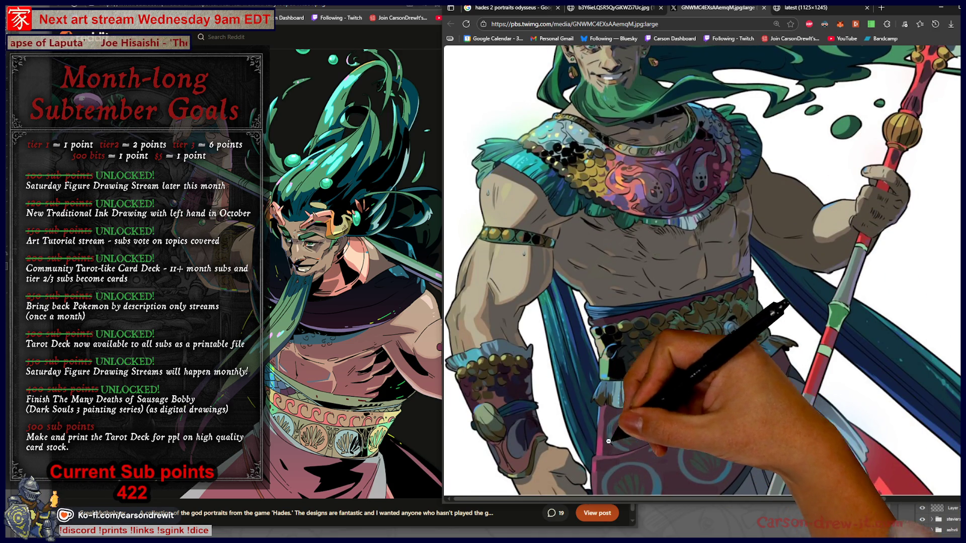
click(815, 8)
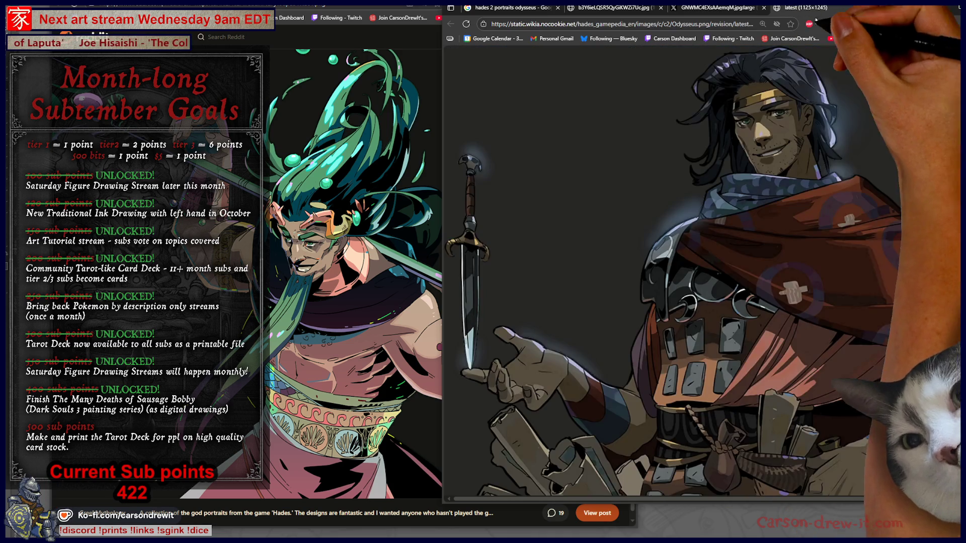
scroll(881, 263, down, 2)
scroll(881, 264, down, 3)
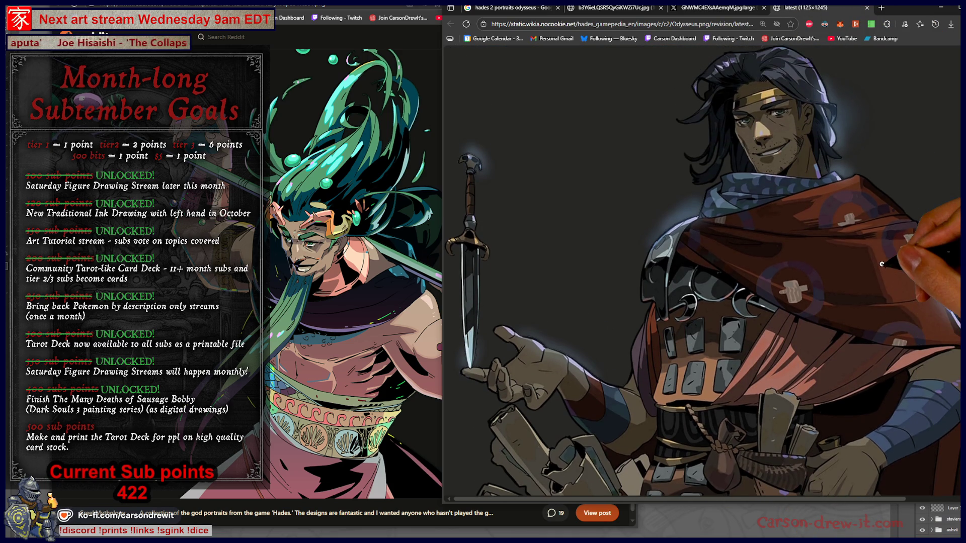
scroll(881, 272, up, 4)
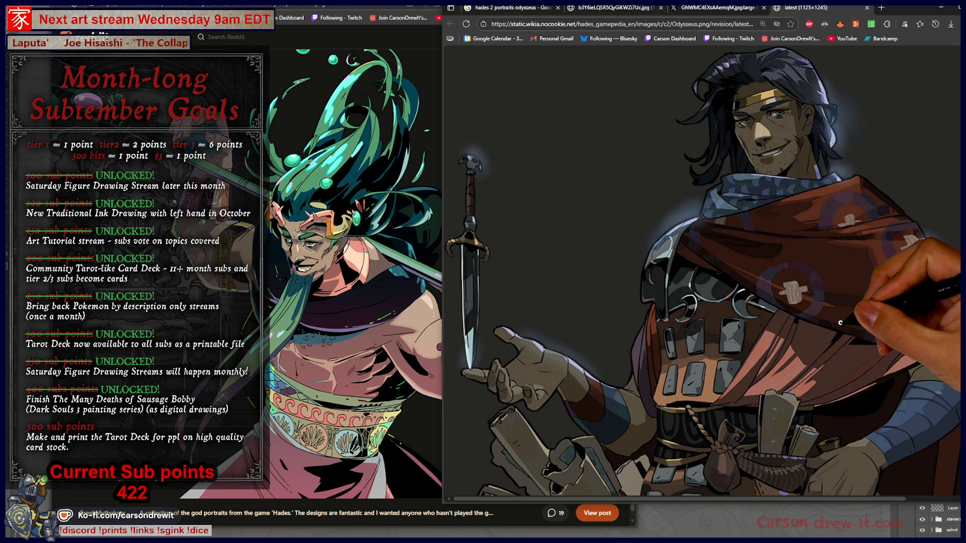
scroll(839, 323, down, 3)
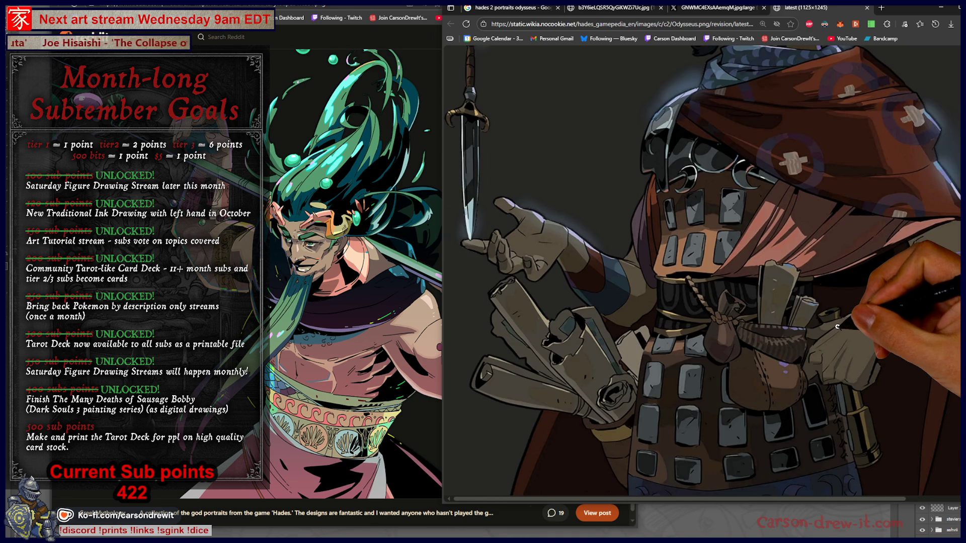
scroll(837, 327, up, 3)
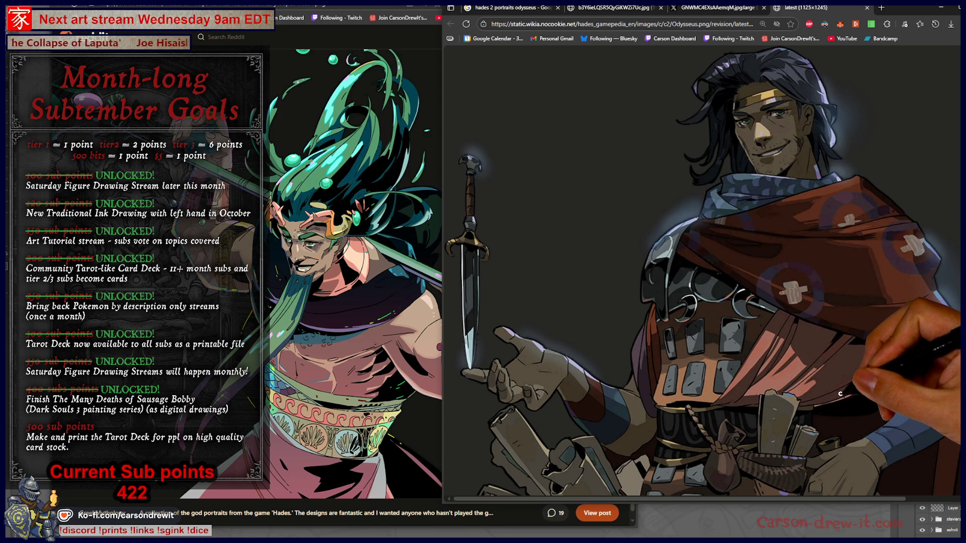
scroll(838, 391, down, 5)
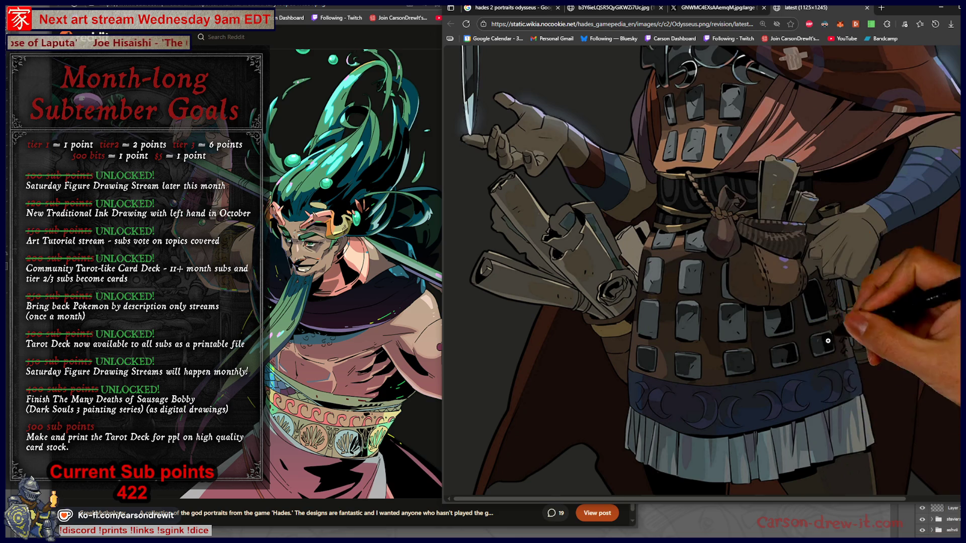
scroll(856, 398, up, 4)
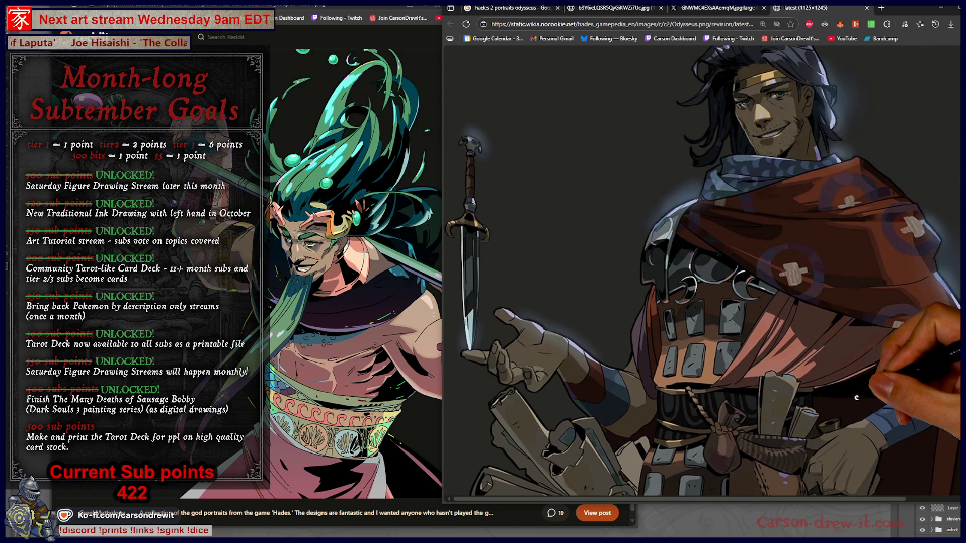
scroll(865, 400, down, 2)
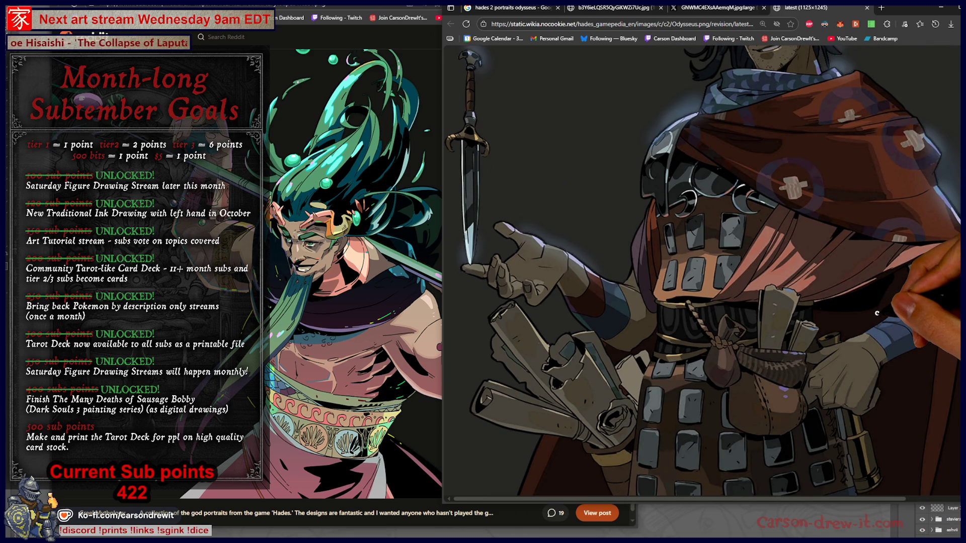
scroll(877, 312, up, 3)
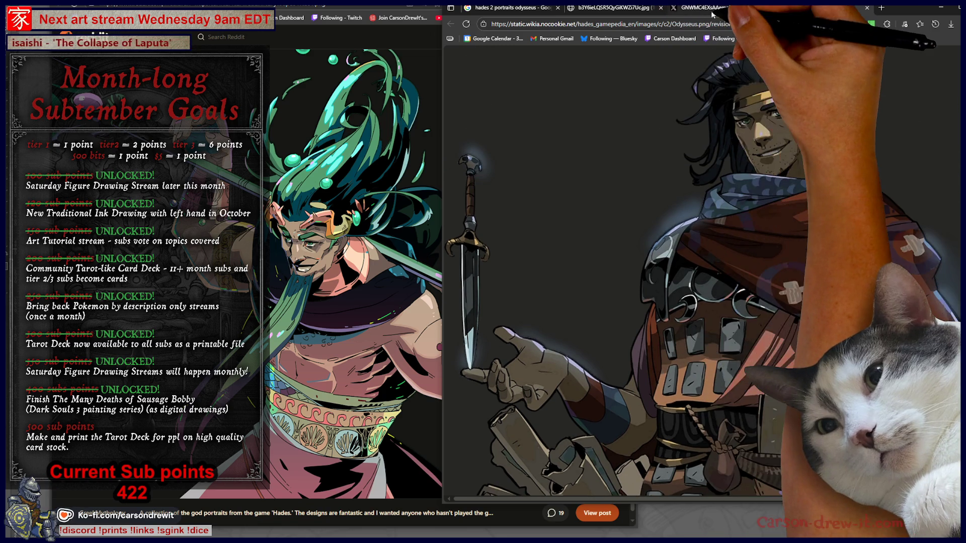
Inspect the moon-goddess portrait up close, then return to the Odysseus image results
click(677, 8)
click(616, 7)
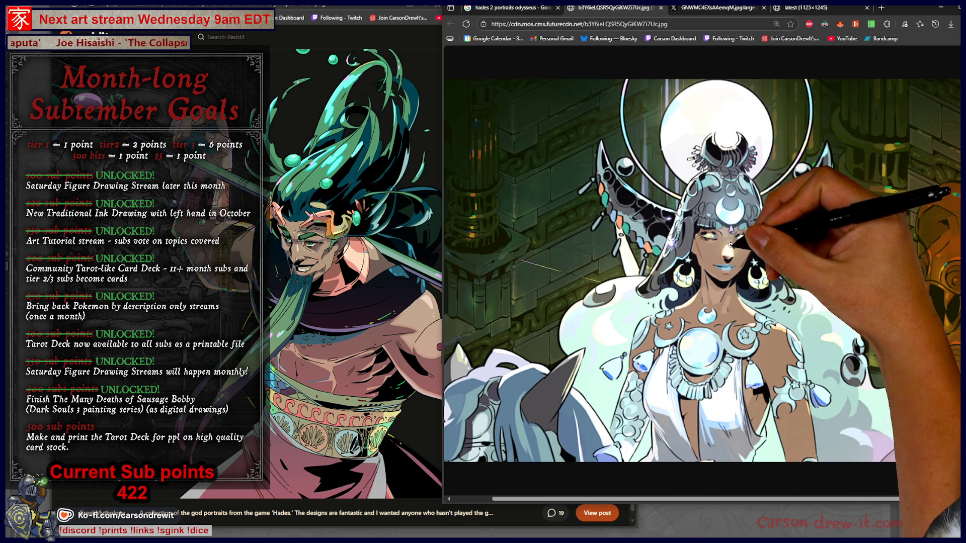
scroll(865, 307, up, 2)
scroll(865, 308, right, 3)
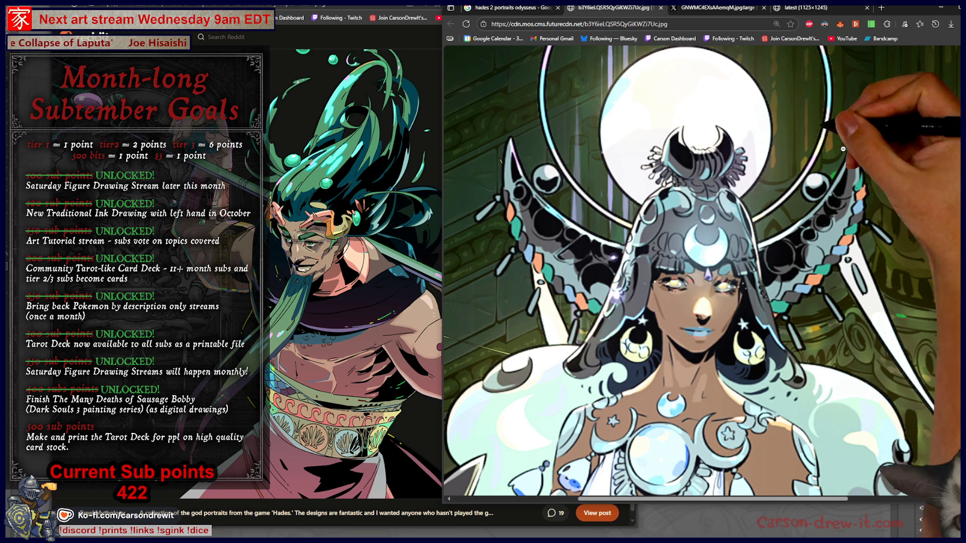
key(ctrl+shift+Tab)
scroll(890, 323, down, 5)
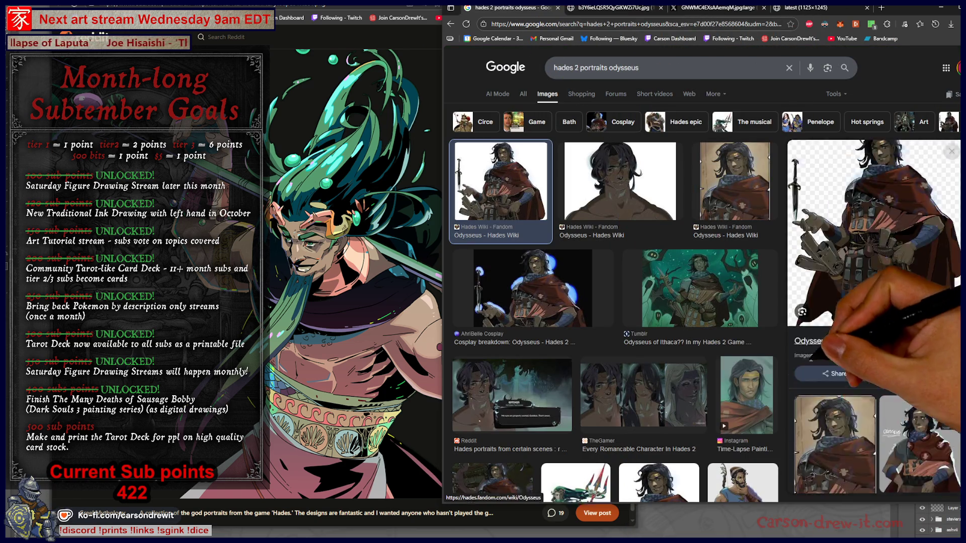
Go back to the broader 'hades 2 portraits' results and briefly view a Reddit portrait image in a new tab
key(Escape)
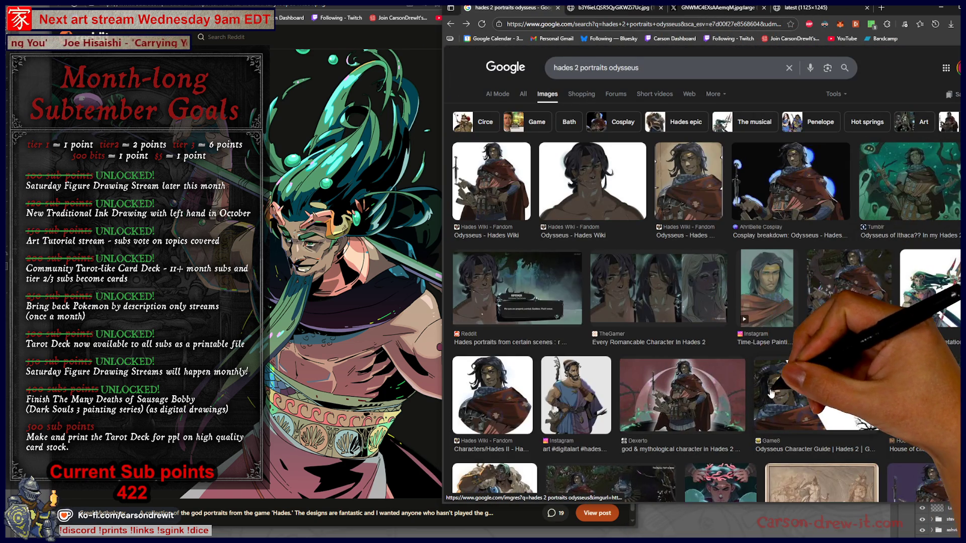
scroll(746, 376, down, 5)
scroll(703, 381, up, 5)
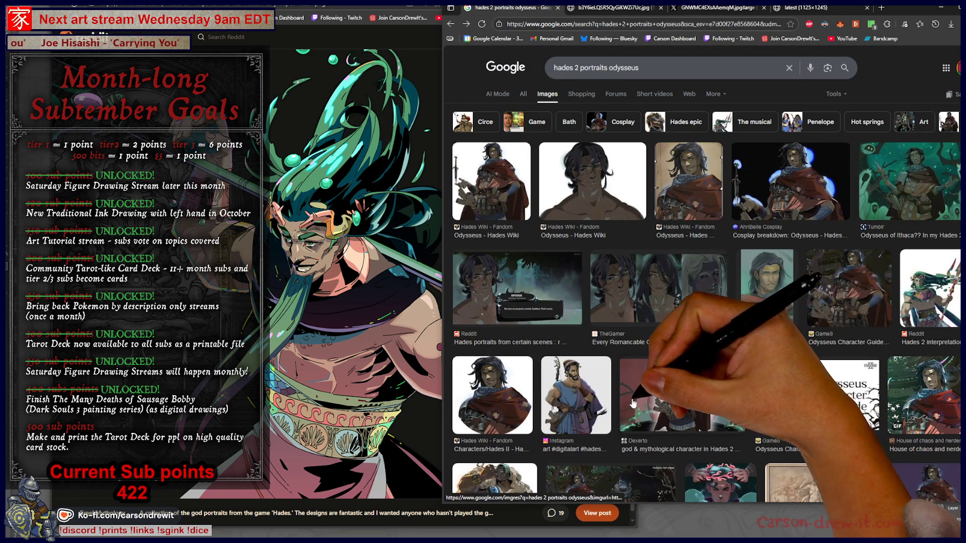
key(alt+Left)
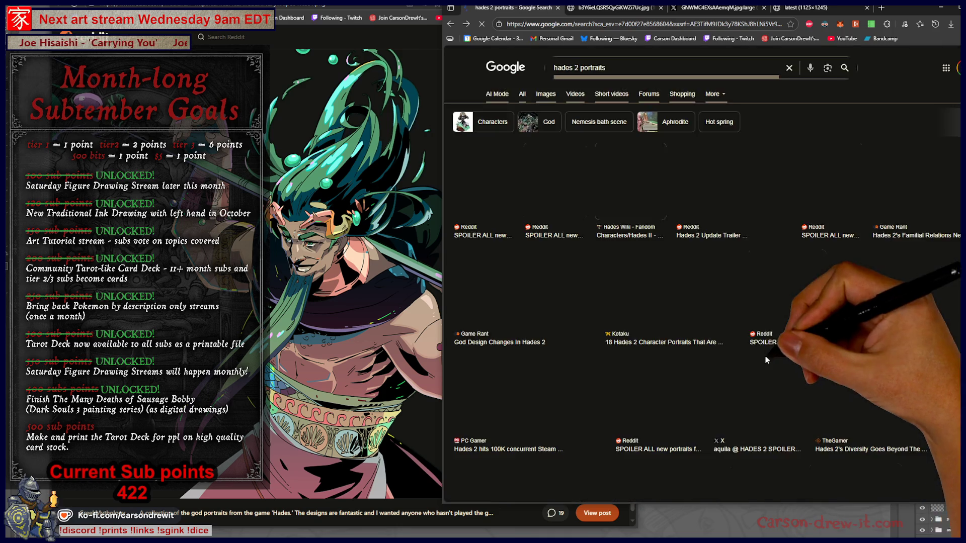
key(alt+Left)
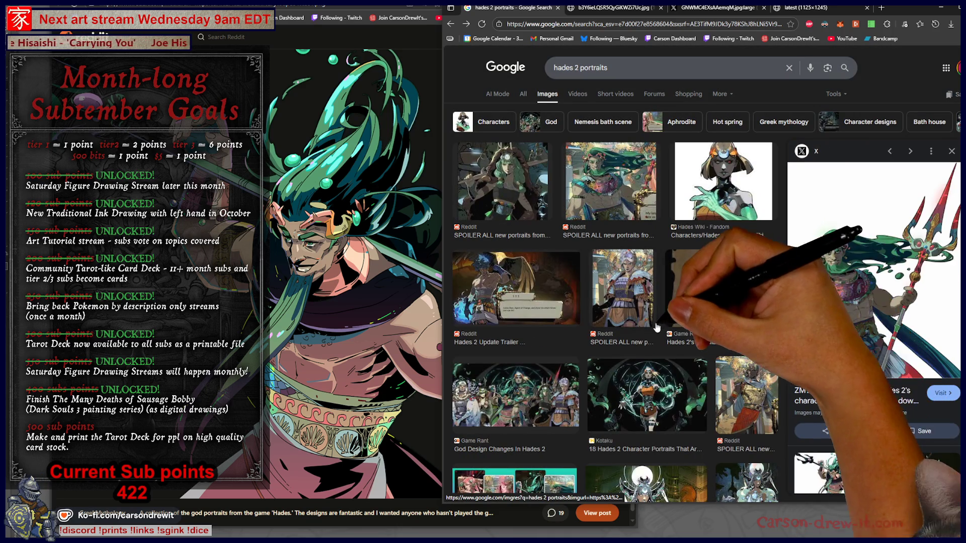
click(743, 377)
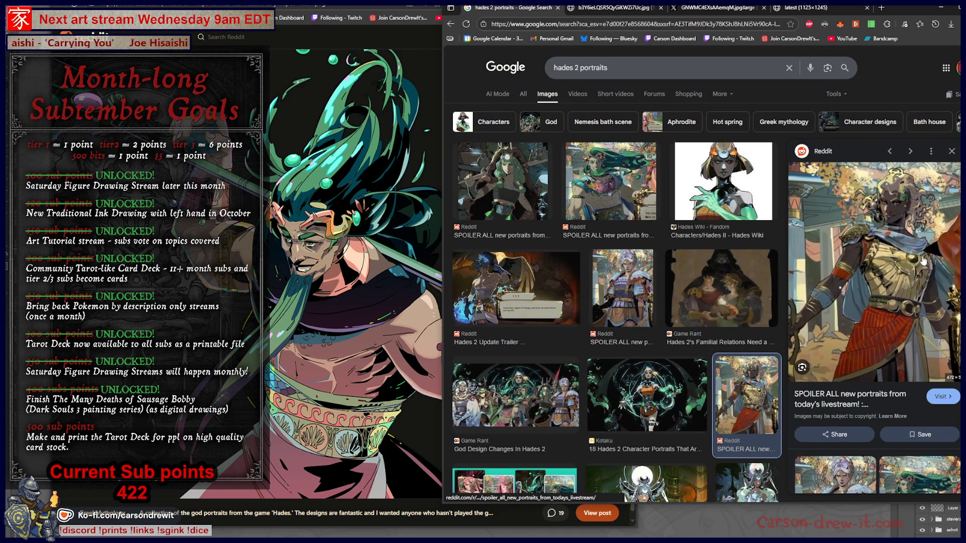
right_click(905, 280)
click(936, 371)
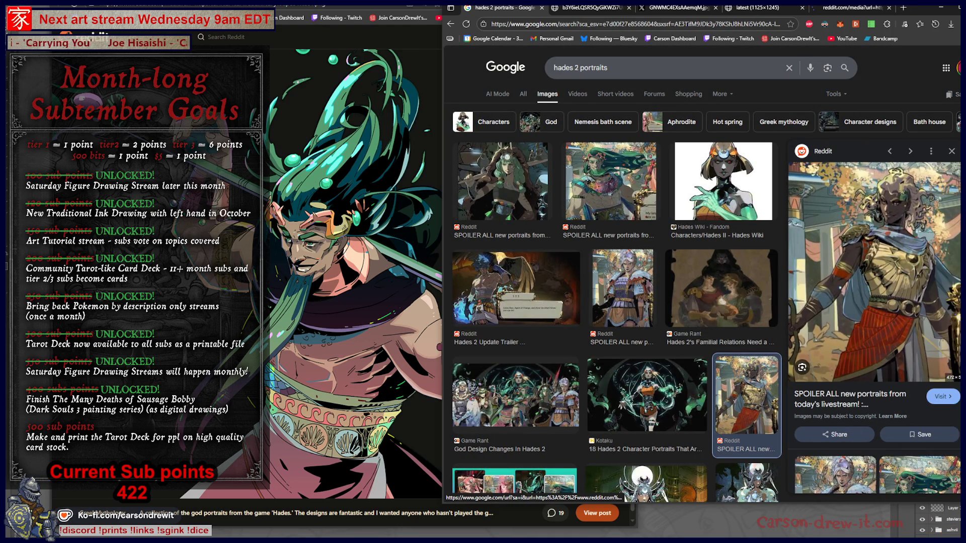
click(850, 7)
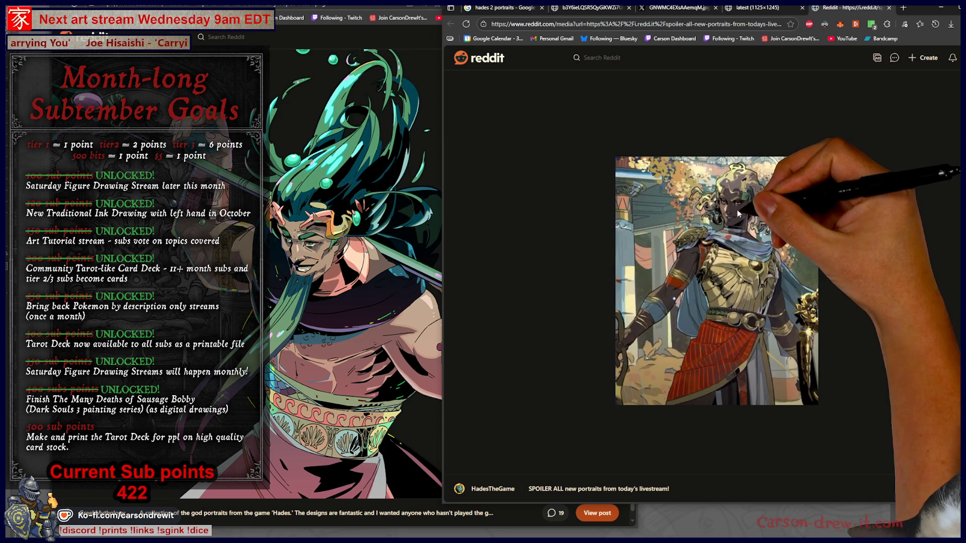
click(888, 7)
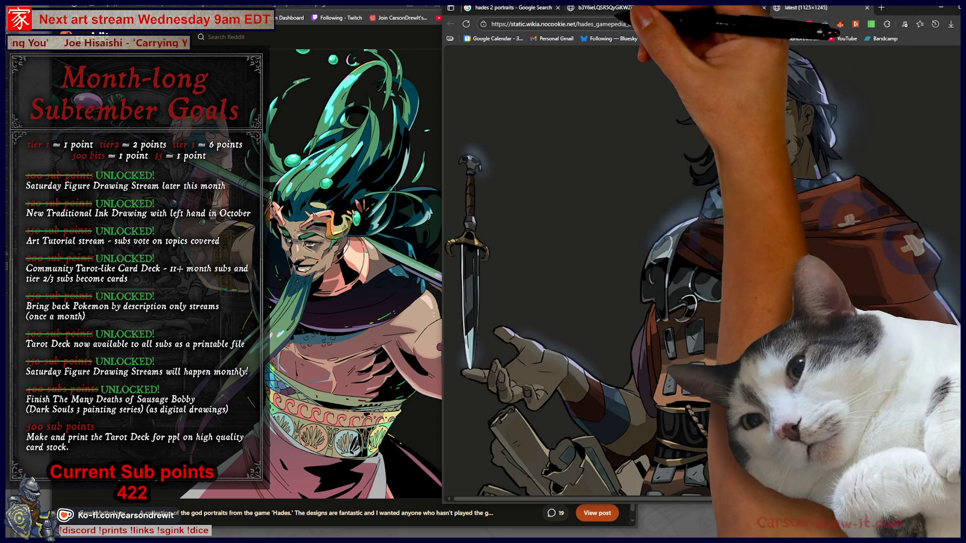
click(510, 8)
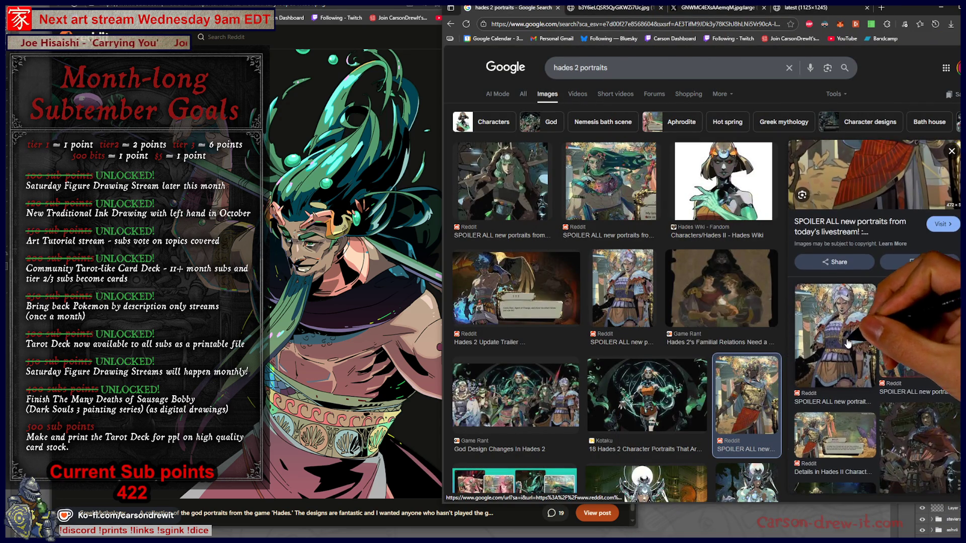
Preview several results: Reddit portraits, Instagram Olympians, Polygon and TheGamer Hades 2 images
click(857, 316)
scroll(805, 352, down, 5)
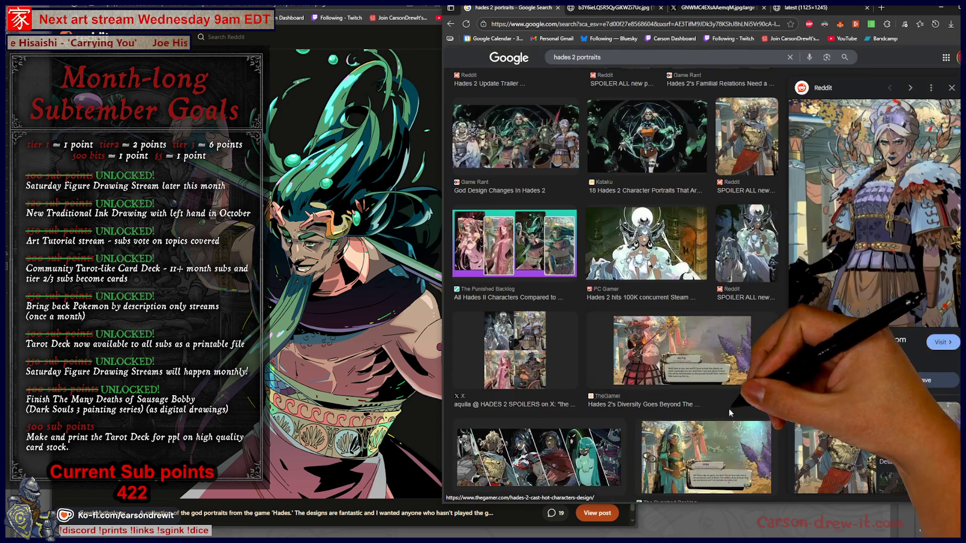
click(738, 245)
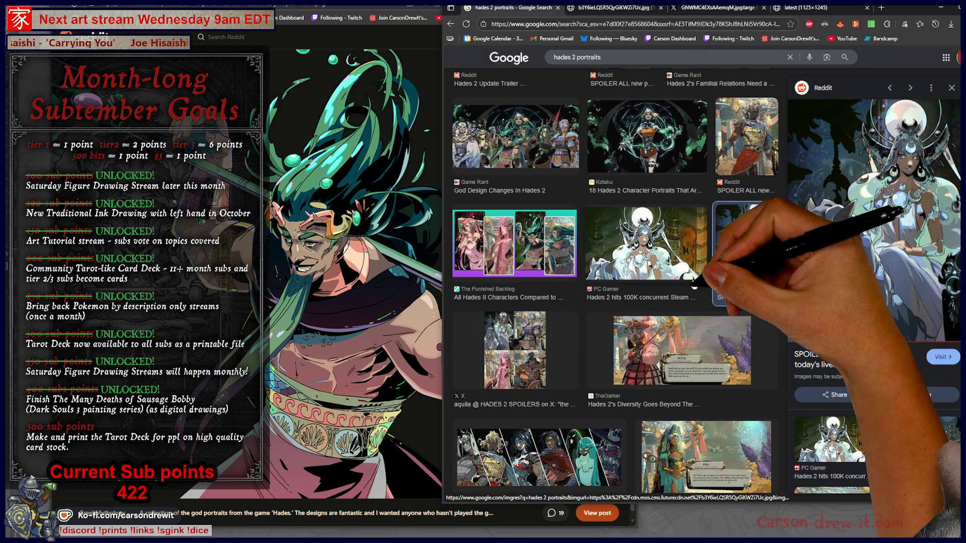
scroll(679, 262, down, 3)
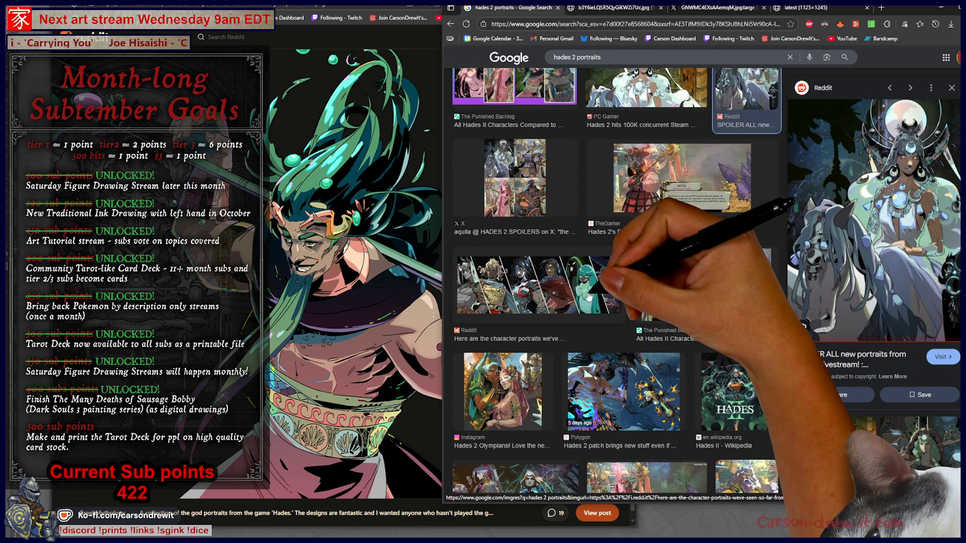
click(591, 307)
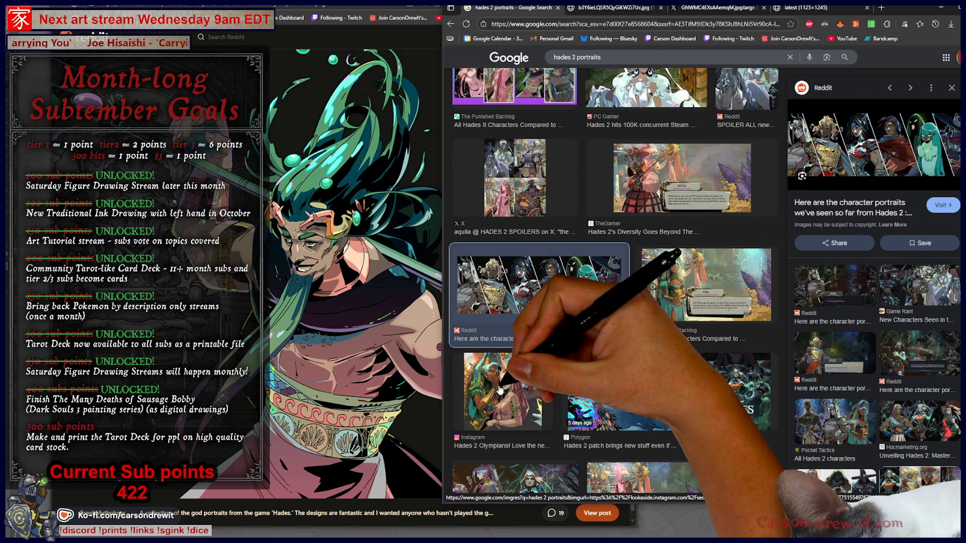
click(505, 387)
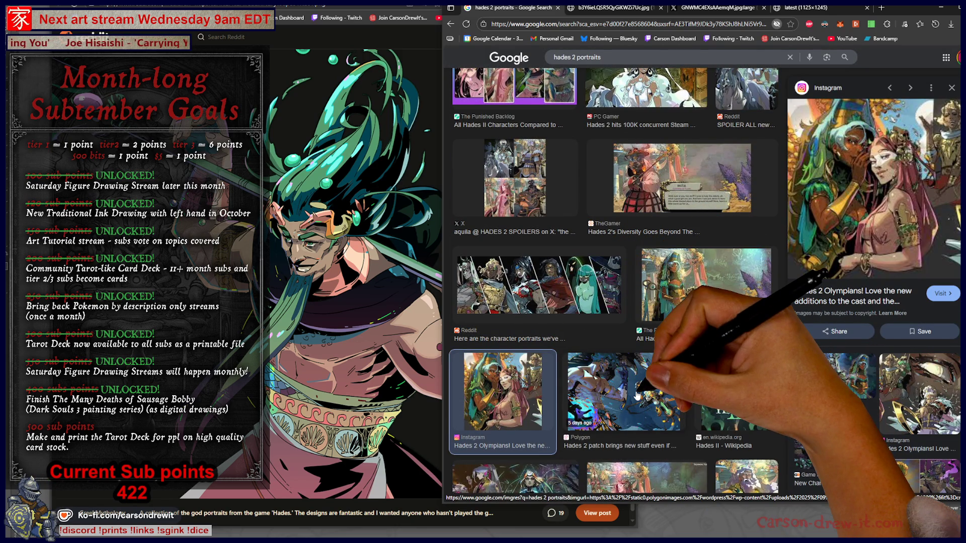
click(637, 395)
scroll(553, 327, down, 4)
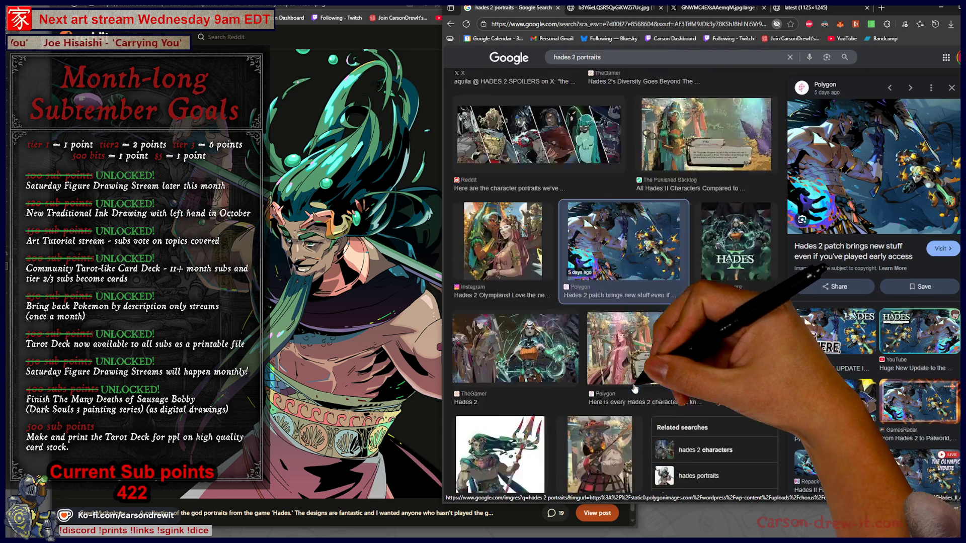
click(542, 312)
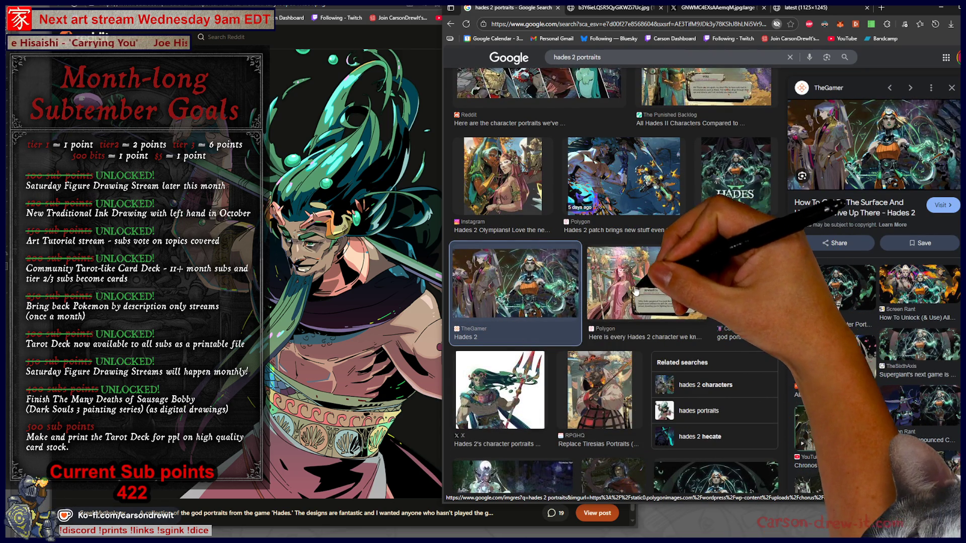
click(656, 299)
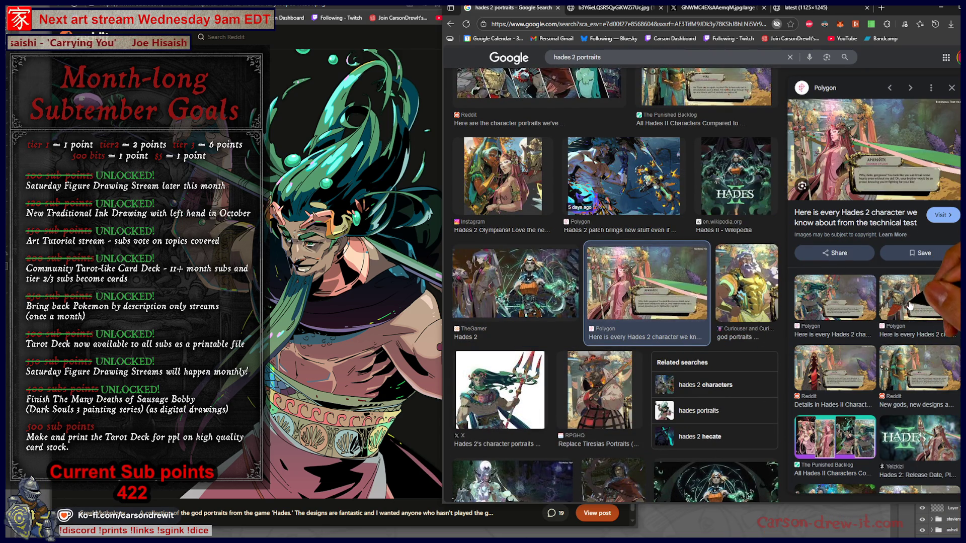
Open the Polygon 'Apollo, God of Light' image in its own tab
click(909, 305)
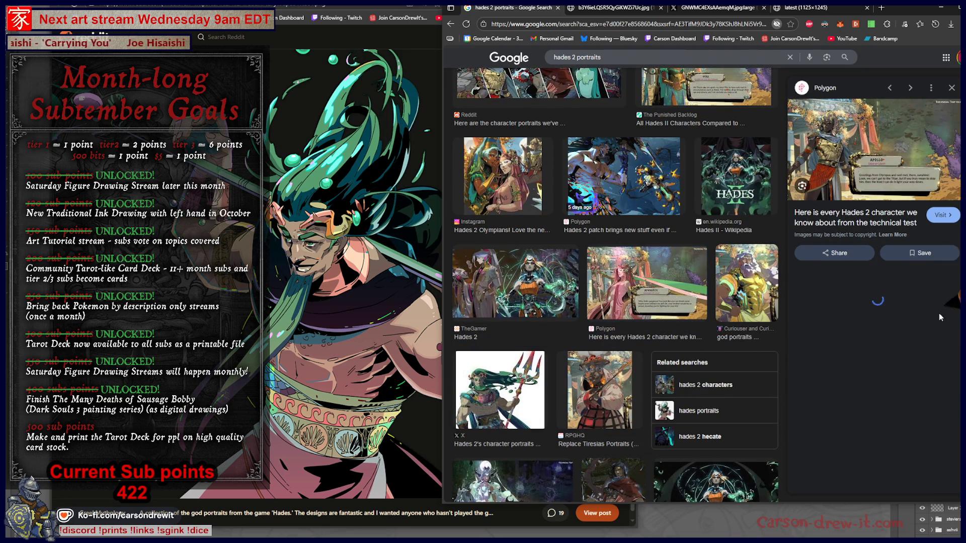
right_click(847, 152)
click(899, 253)
click(850, 7)
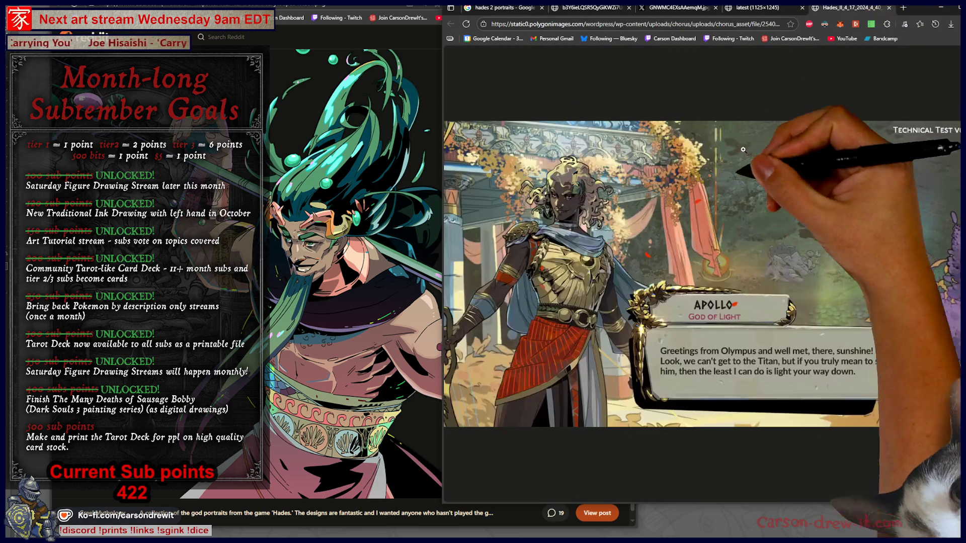
View the Apollo screenshot full-size, zooming in and out on its details, then switch to the Odysseus tab
click(754, 126)
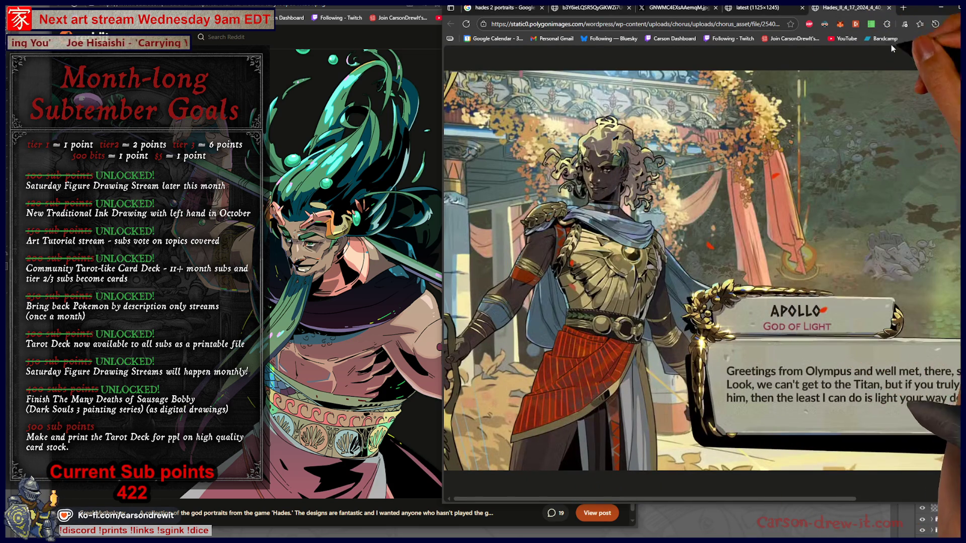
drag(909, 7, 965, 7)
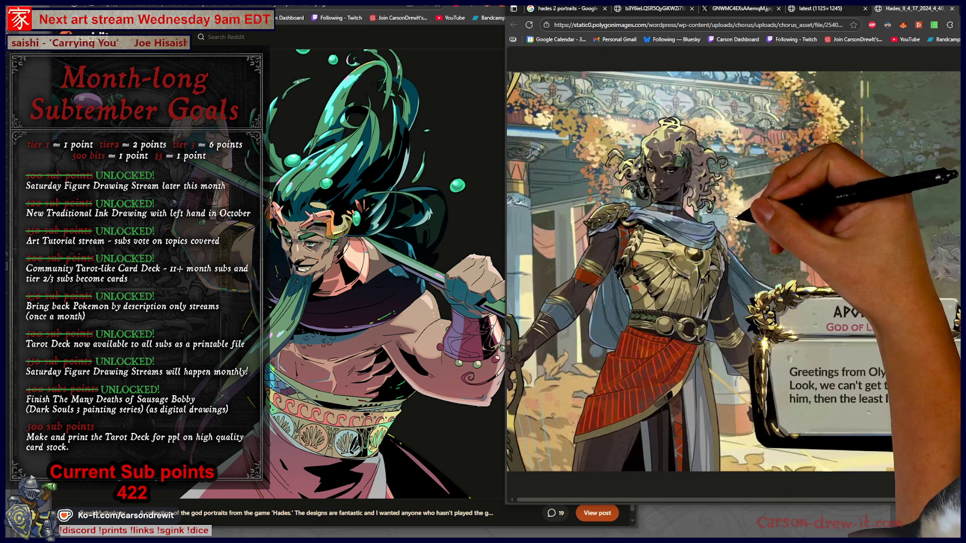
key(ctrl+plus)
key(ctrl+plus)
key(ctrl+plus)
key(ctrl+plus)
key(ctrl+plus)
scroll(801, 268, up, 3)
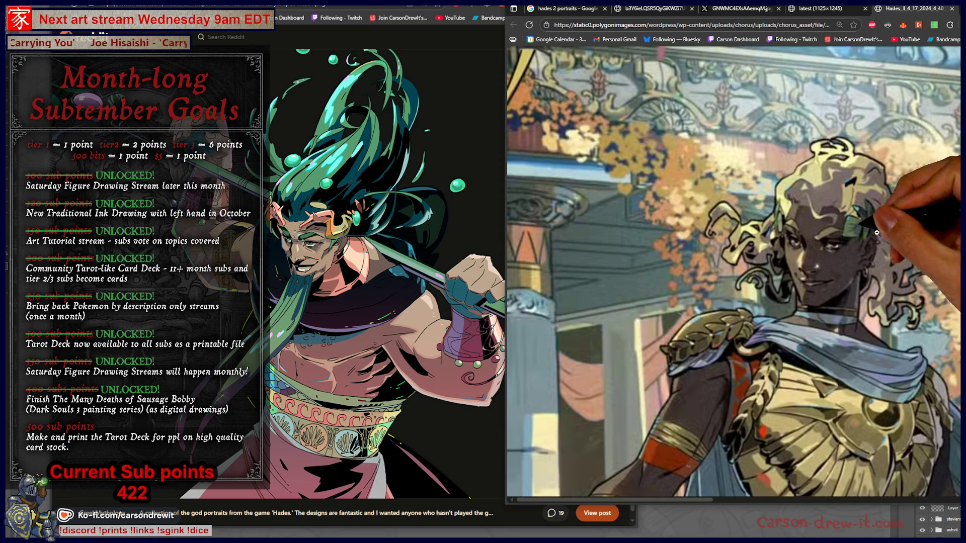
key(ctrl+minus)
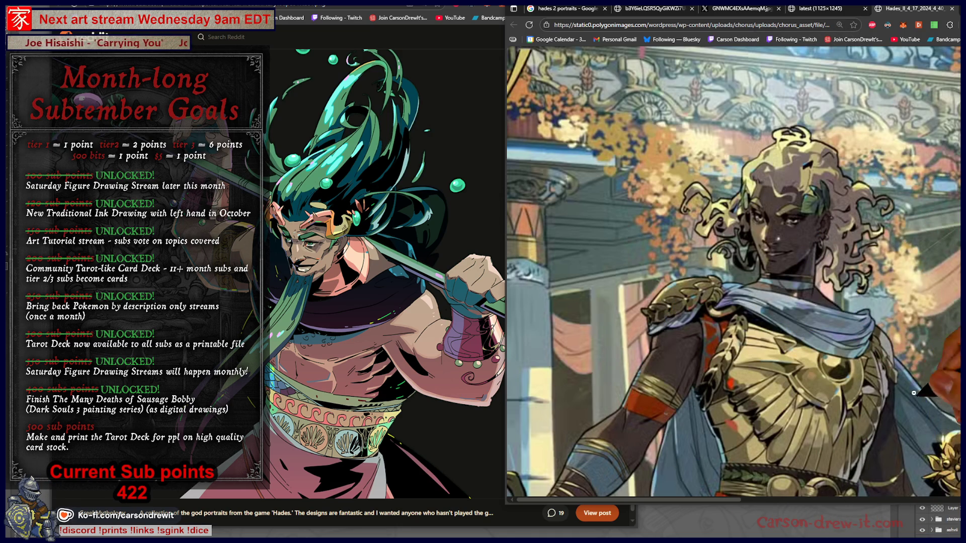
key(ctrl+minus)
scroll(836, 382, down, 3)
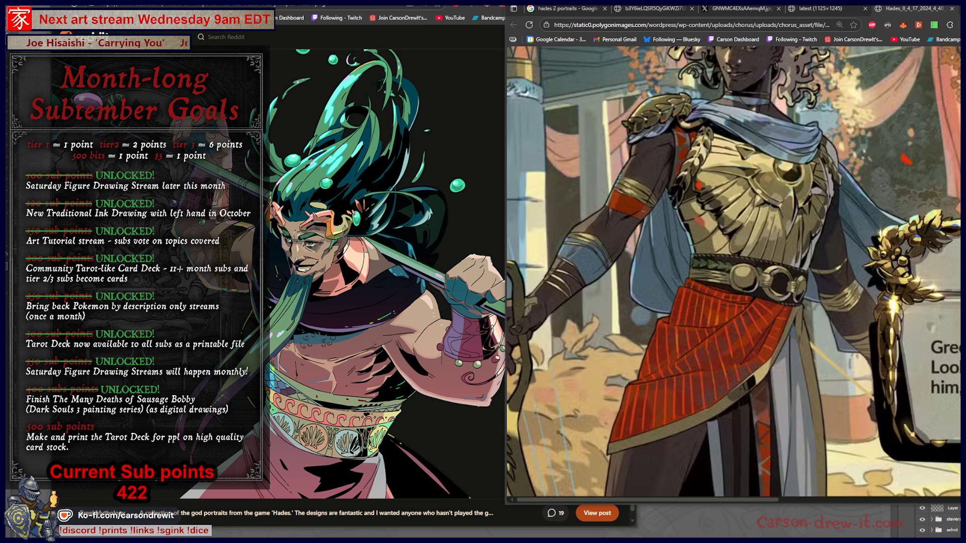
key(ctrl+0)
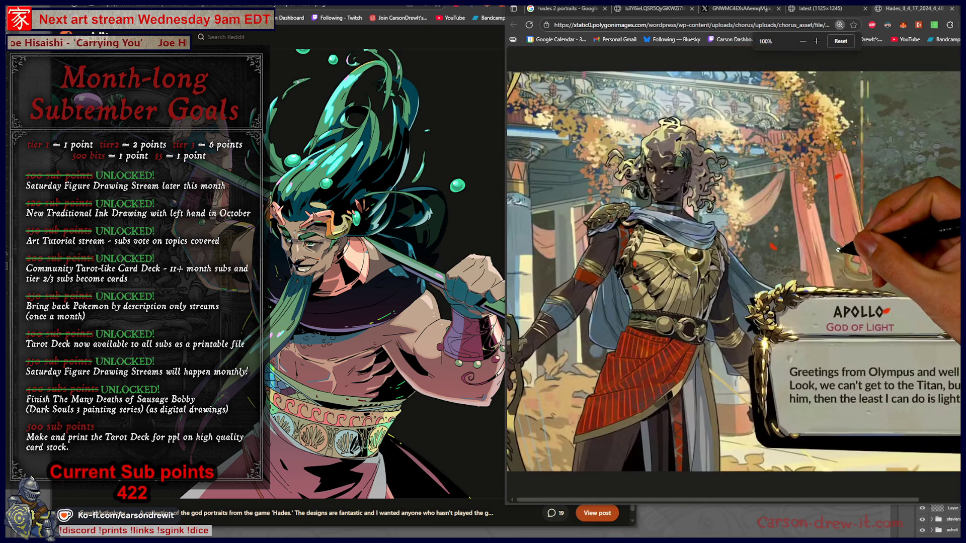
key(ctrl+plus)
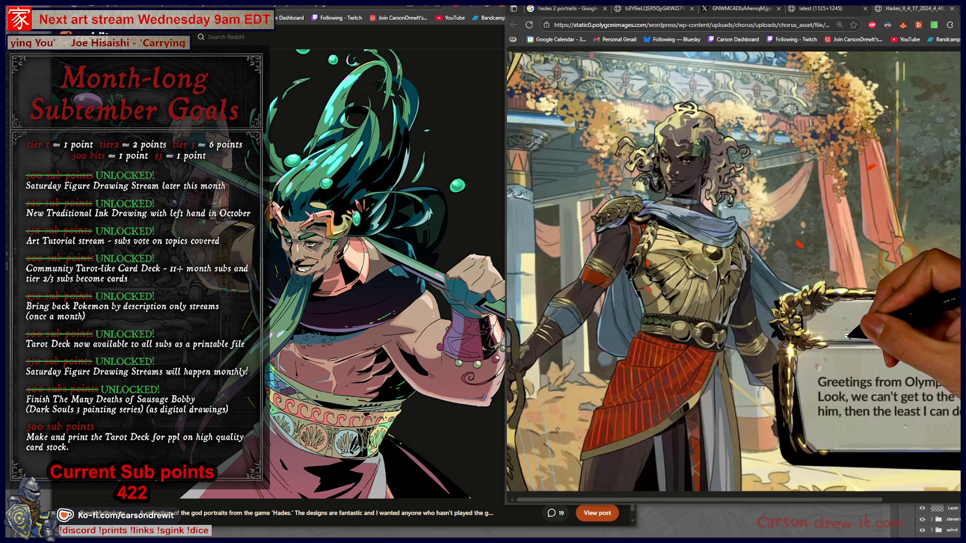
click(914, 11)
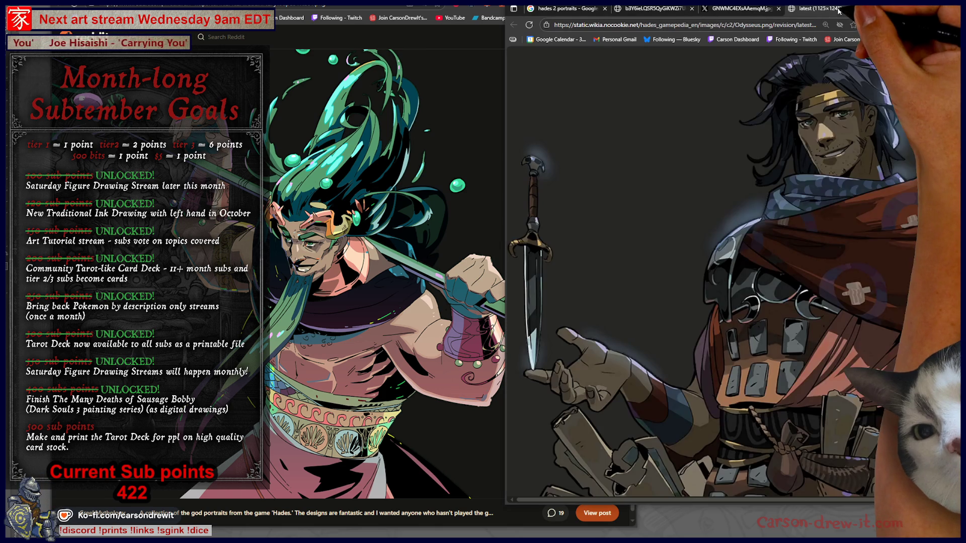
Switch back to the Apollo portrait tab
click(922, 11)
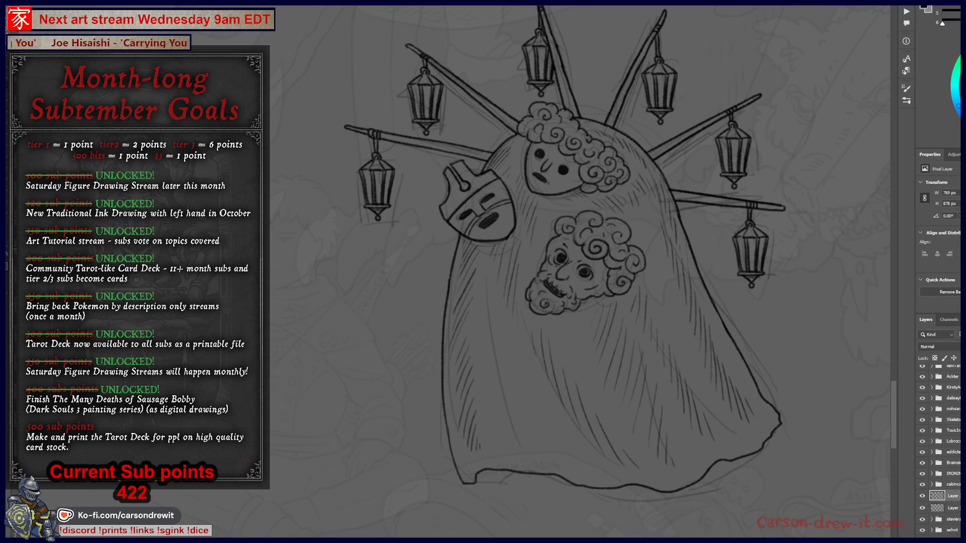
In File Explorer, navigate into RedChopGames > Art > Concept Work > Aisling > CharacterArt
key(alt+Tab)
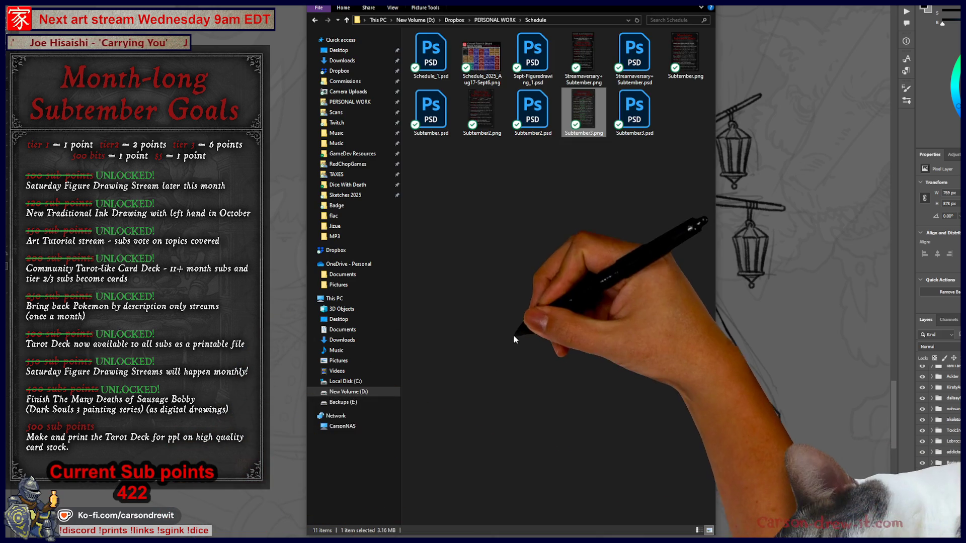
click(517, 345)
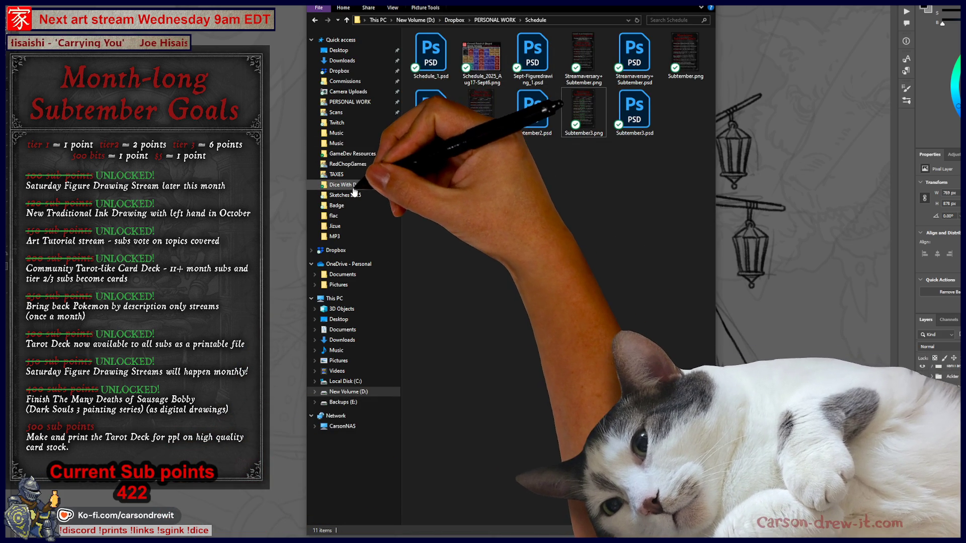
click(349, 164)
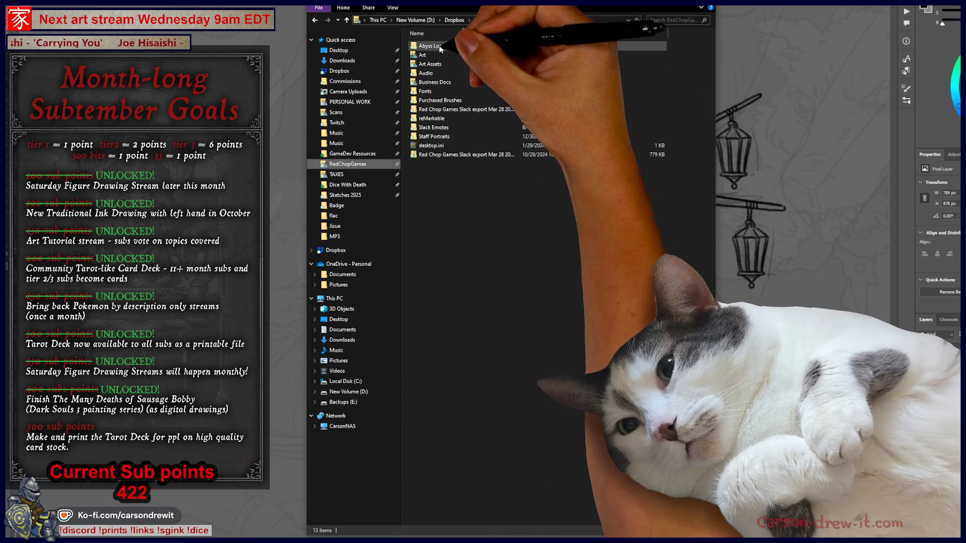
double_click(426, 55)
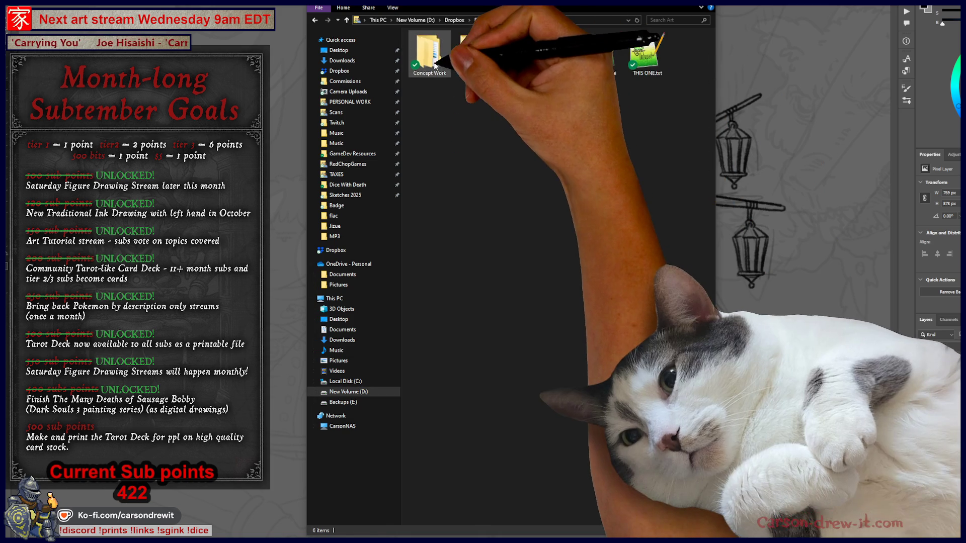
double_click(433, 63)
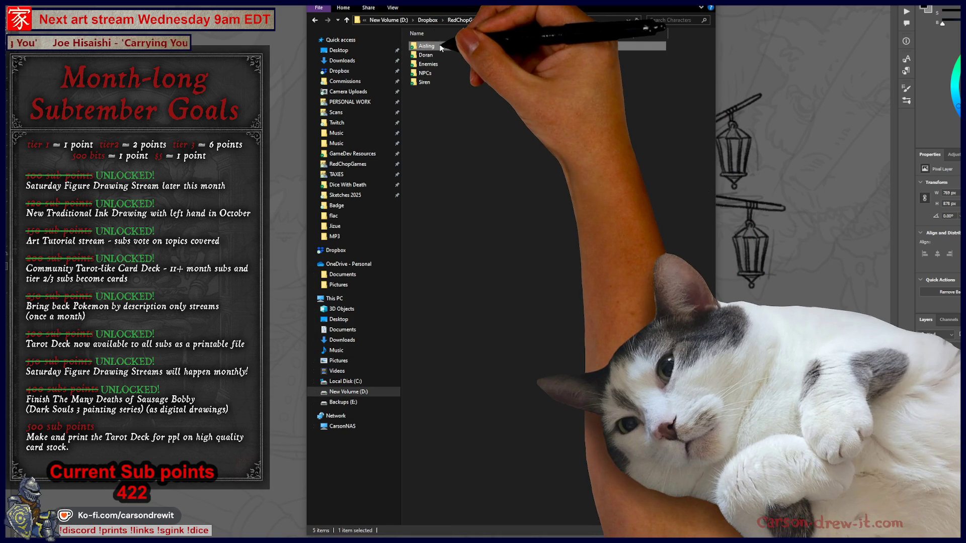
double_click(440, 46)
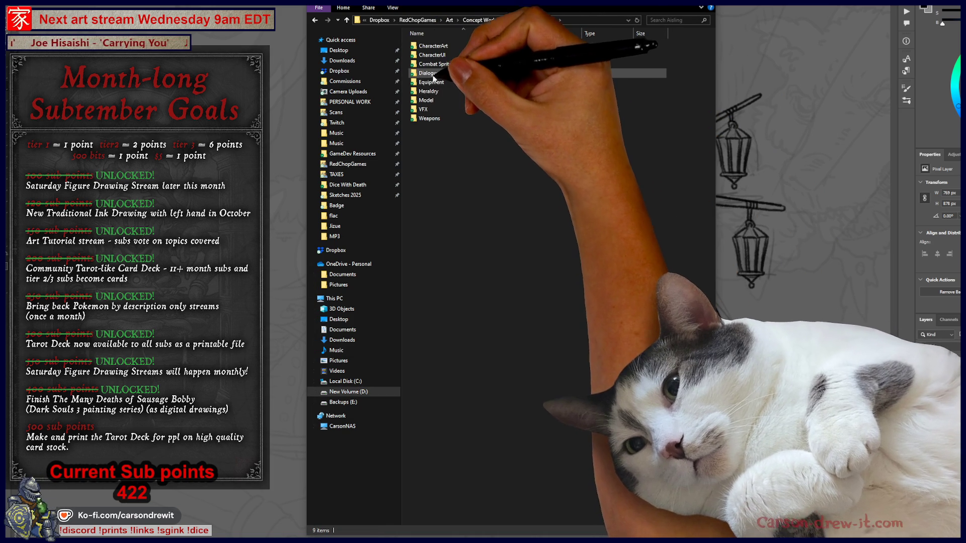
click(443, 48)
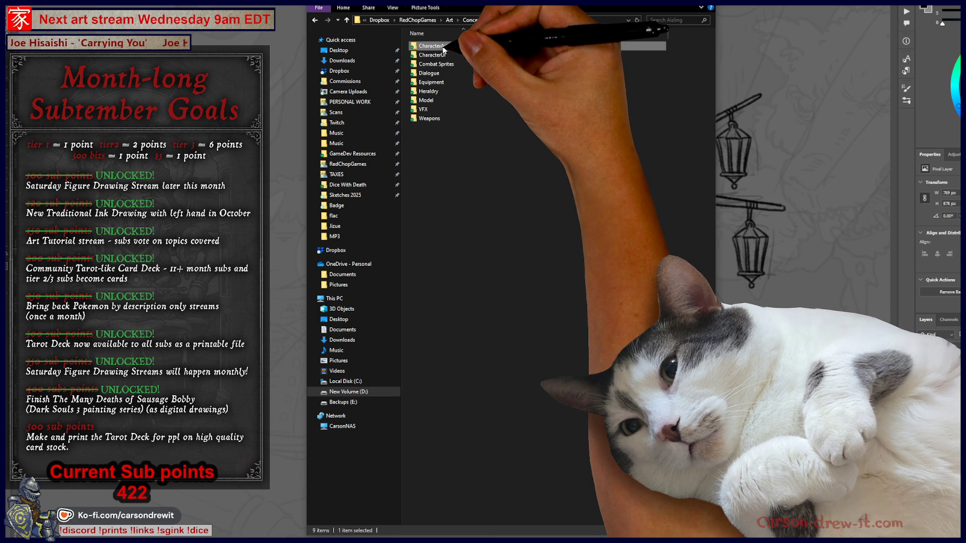
double_click(443, 49)
Open Dialogue_Aisling_Angry_Color.png from Aisling's Dialogue folder
scroll(582, 244, down, 2)
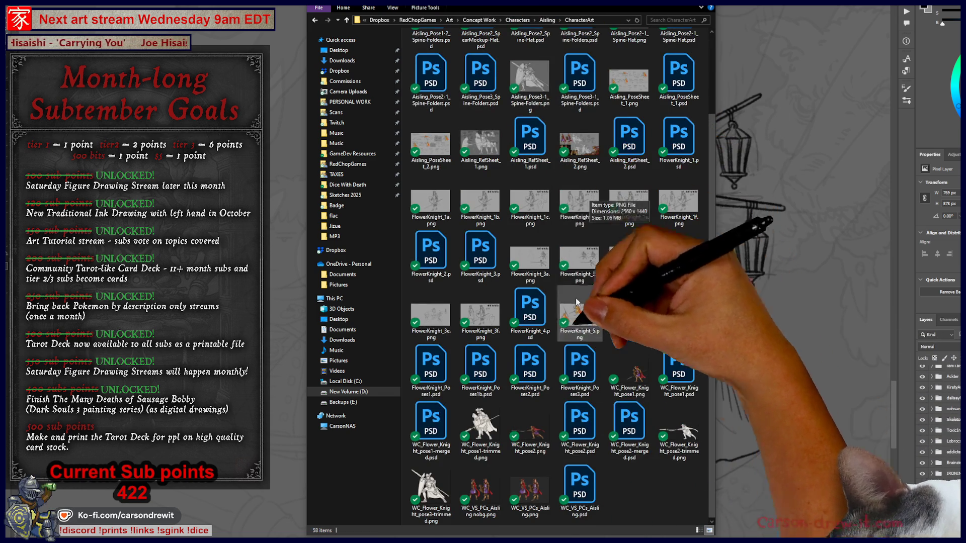
key(alt+Left)
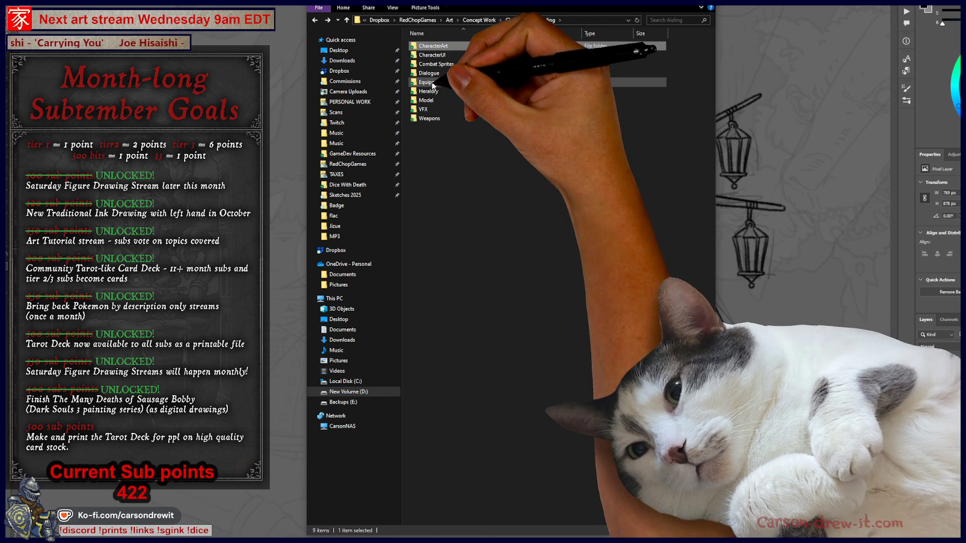
click(429, 72)
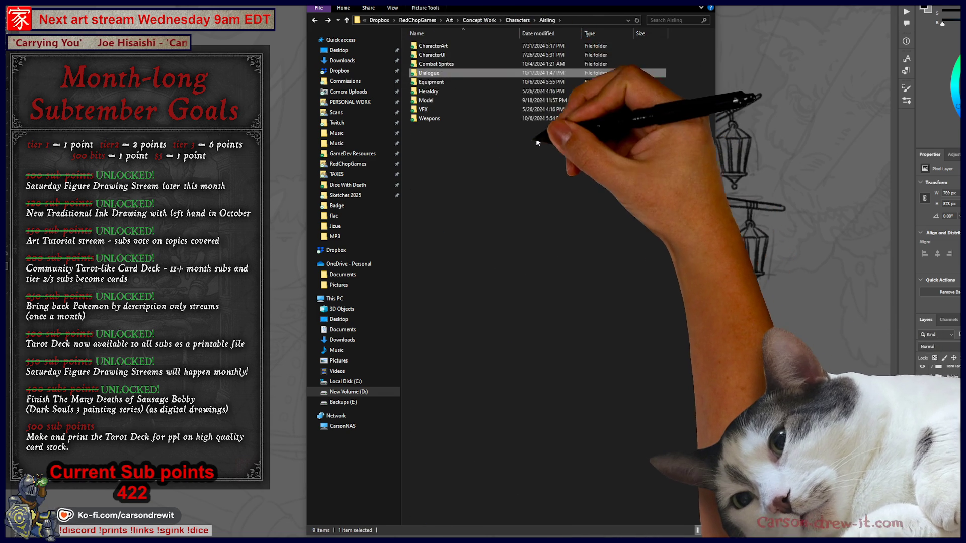
click(482, 48)
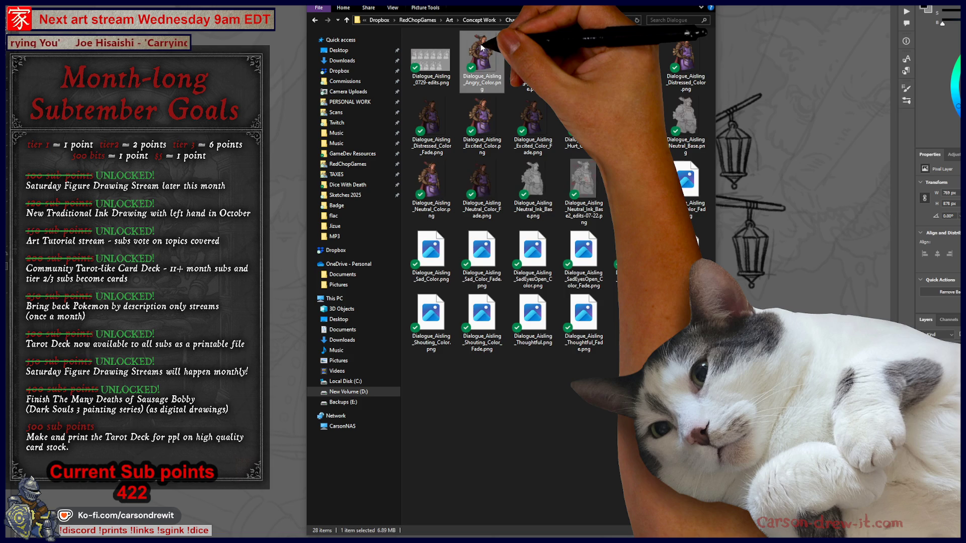
double_click(482, 48)
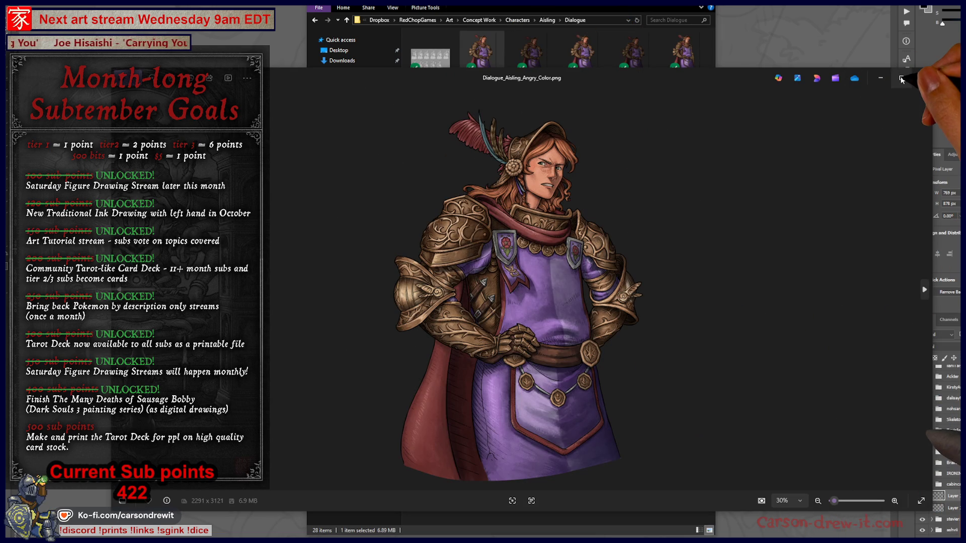
Show Aisling's portrait full-screen, step through nine expression and line-art versions, then return to her folder
click(901, 79)
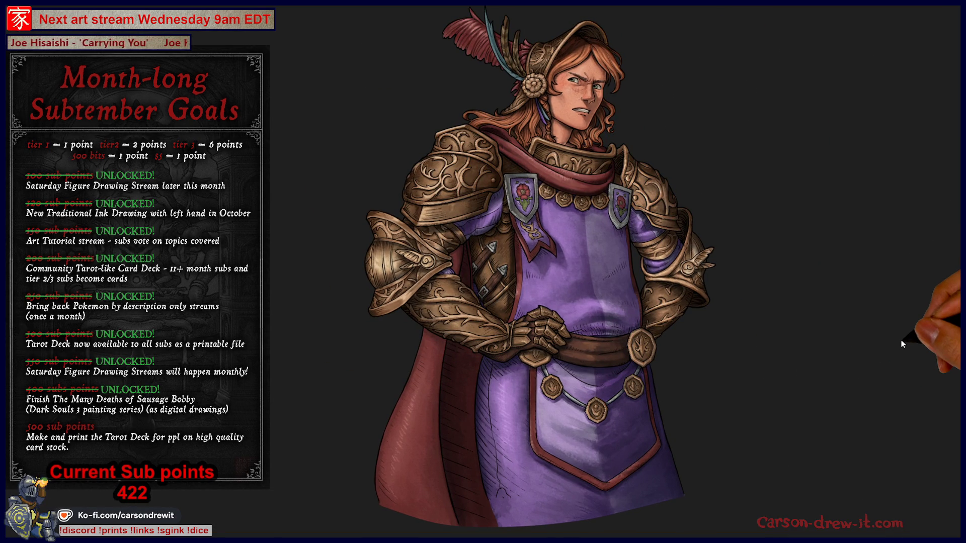
key(Right)
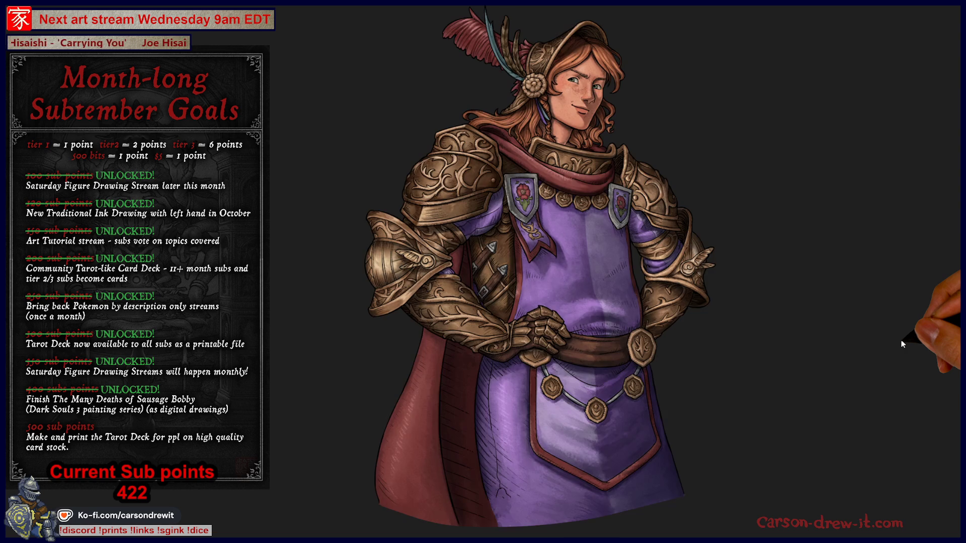
key(Right)
key(Right)
key(Right)
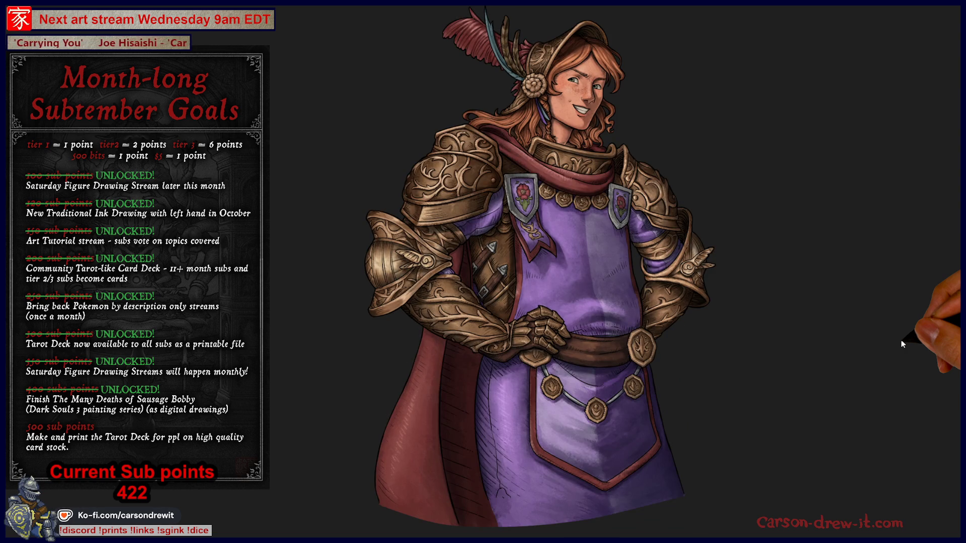
key(Right)
key(Right)
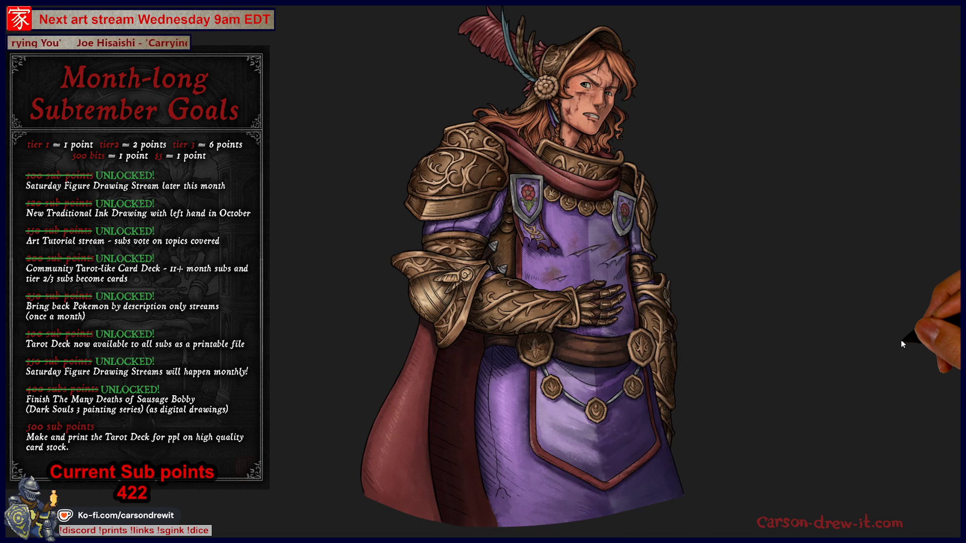
key(Right)
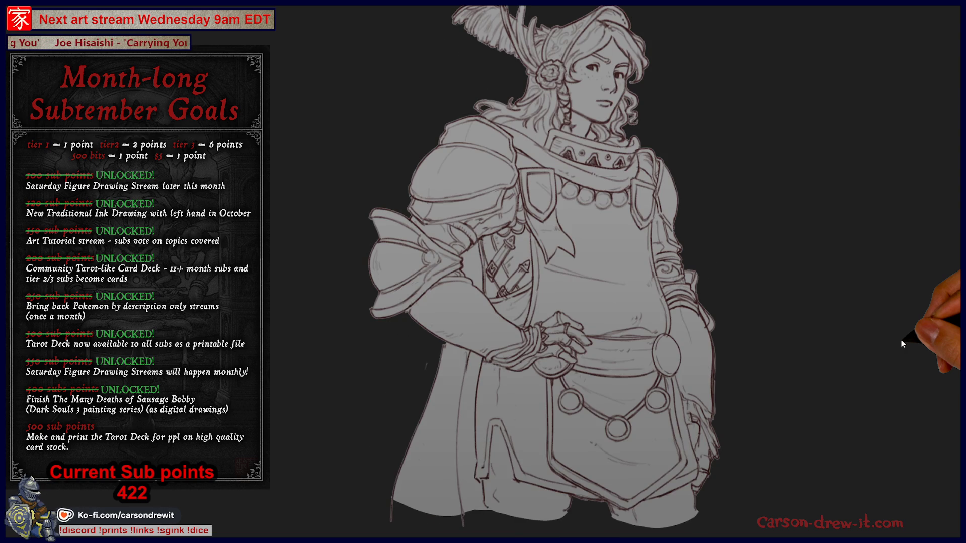
key(Right)
key(Right)
key(Right)
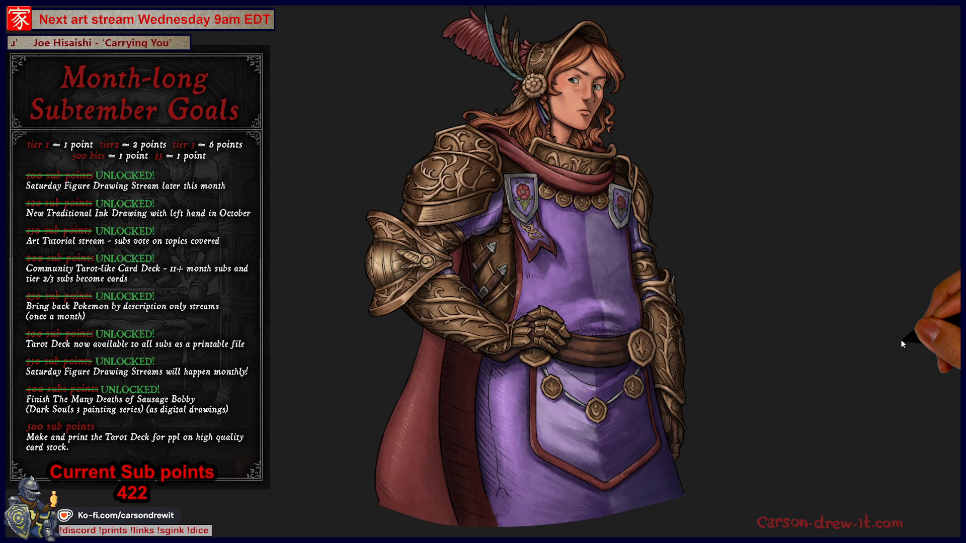
key(Right)
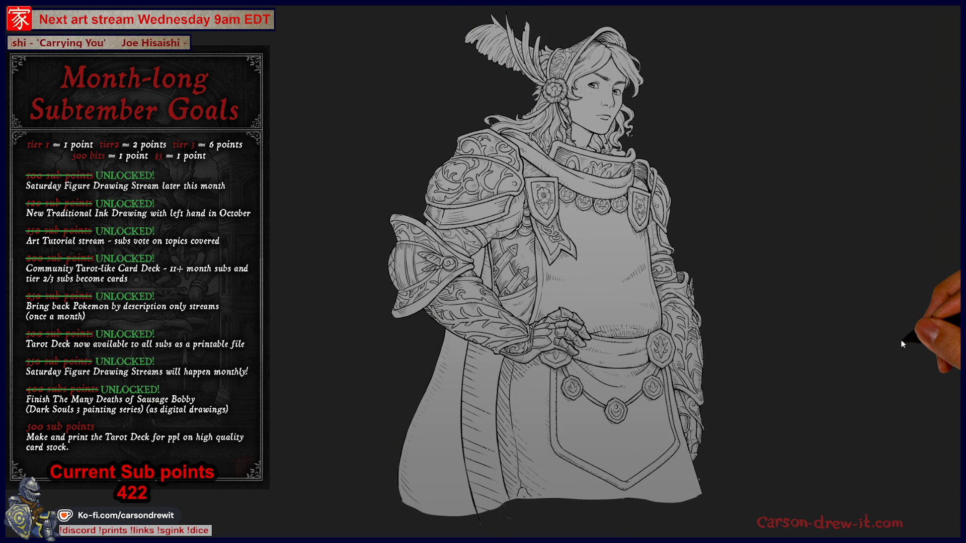
key(Right)
key(Right)
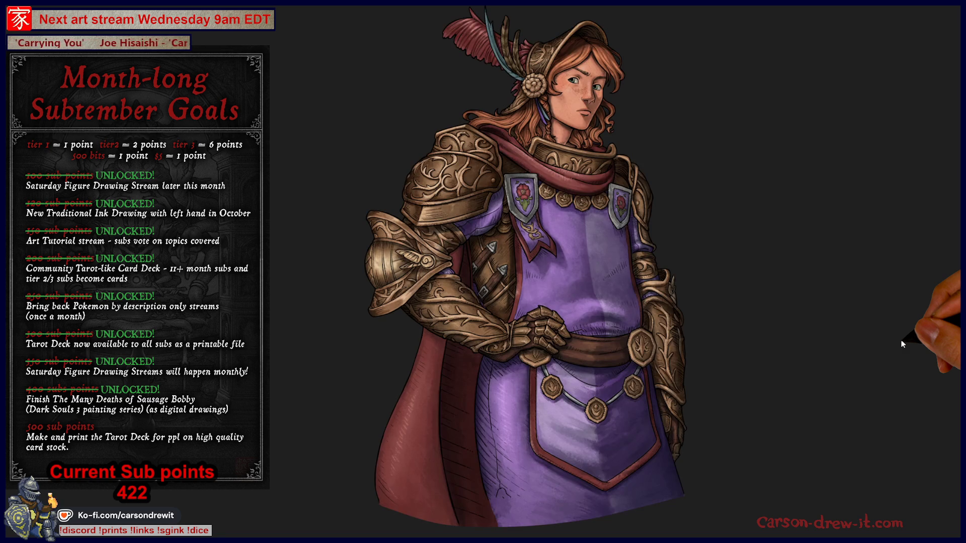
key(Right)
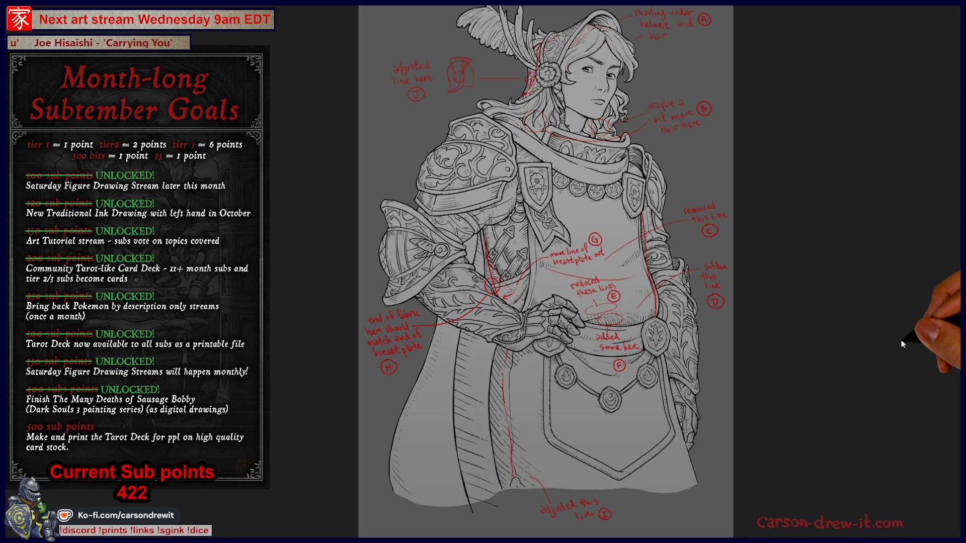
key(Right)
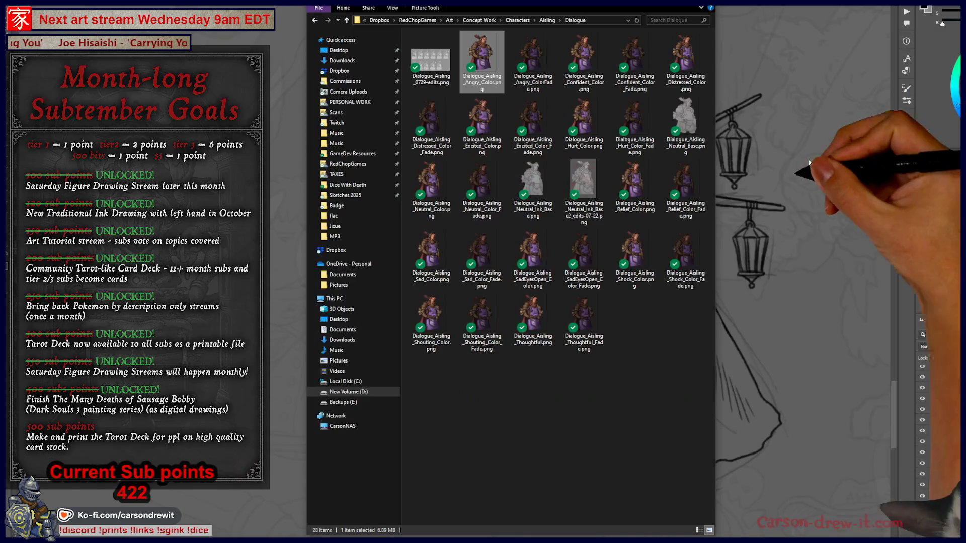
key(alt+Up)
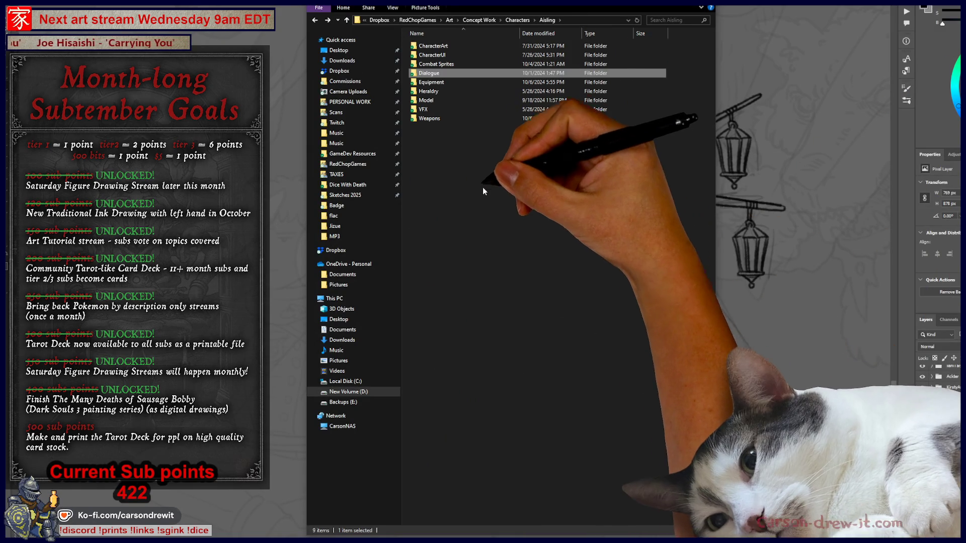
Open Doran's first Dialogue portrait full-screen, flip through two more versions, then return to Doran's folder
key(alt+Up)
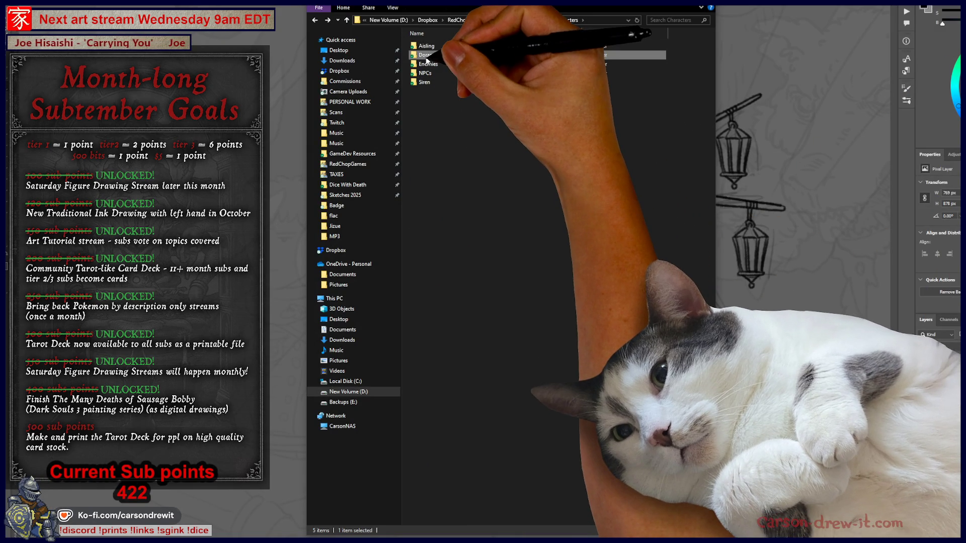
double_click(425, 56)
double_click(435, 73)
click(435, 59)
double_click(435, 59)
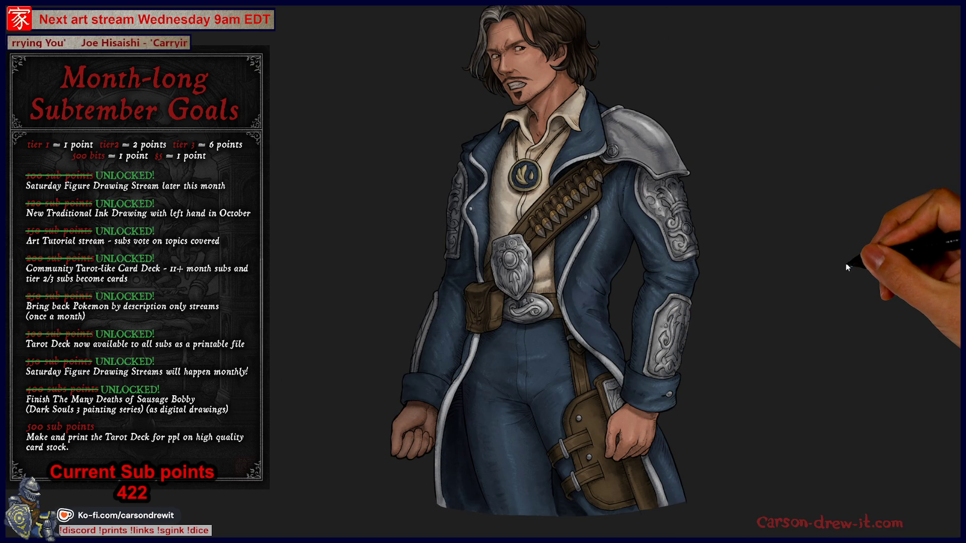
key(Right)
key(Right)
key(Right)
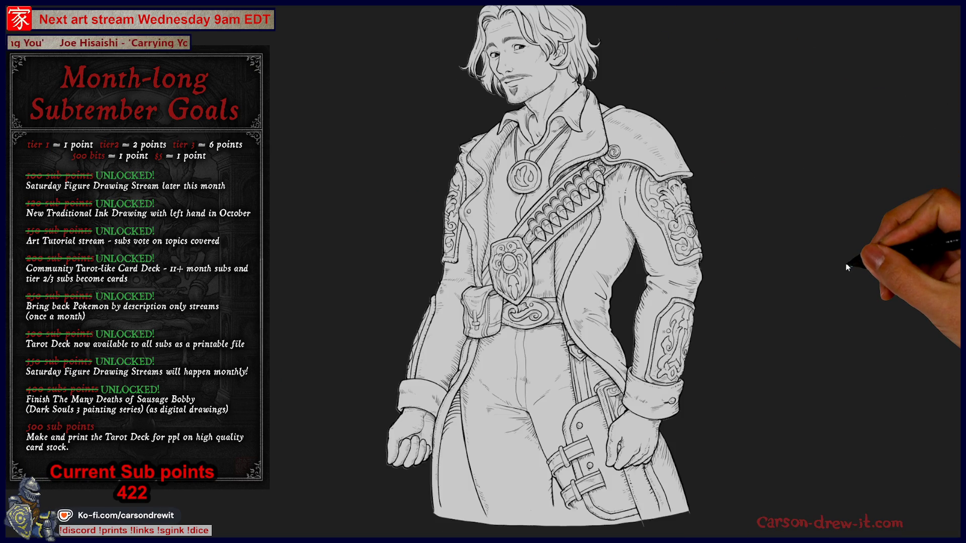
key(Right)
key(Right)
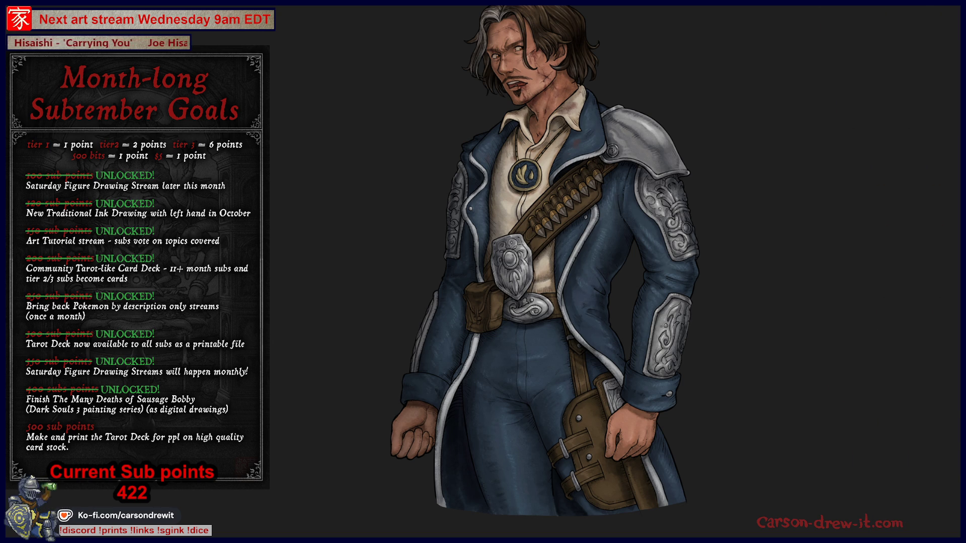
key(Escape)
key(BackSpace)
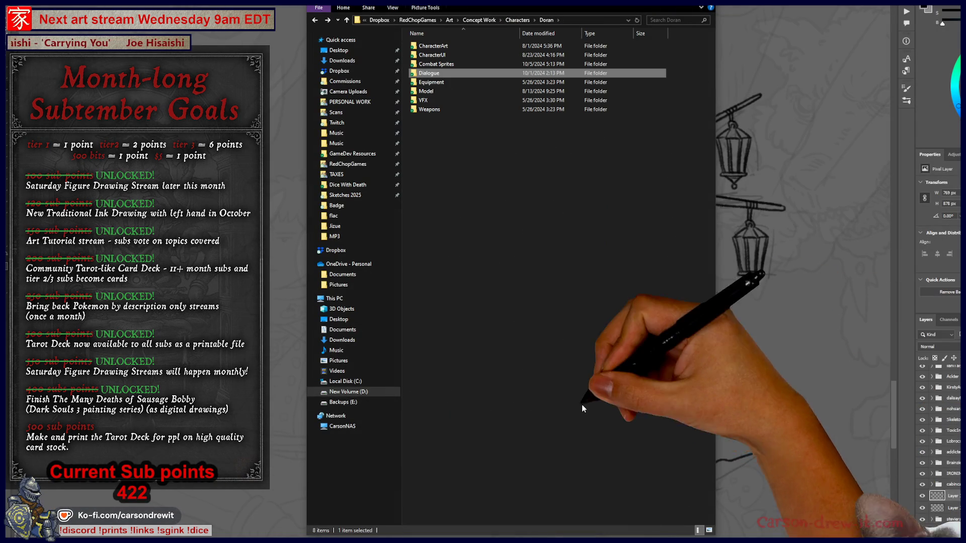
Check Siren's Combat Sprites and Equipment folders, then open her Dialogue folder
key(BackSpace)
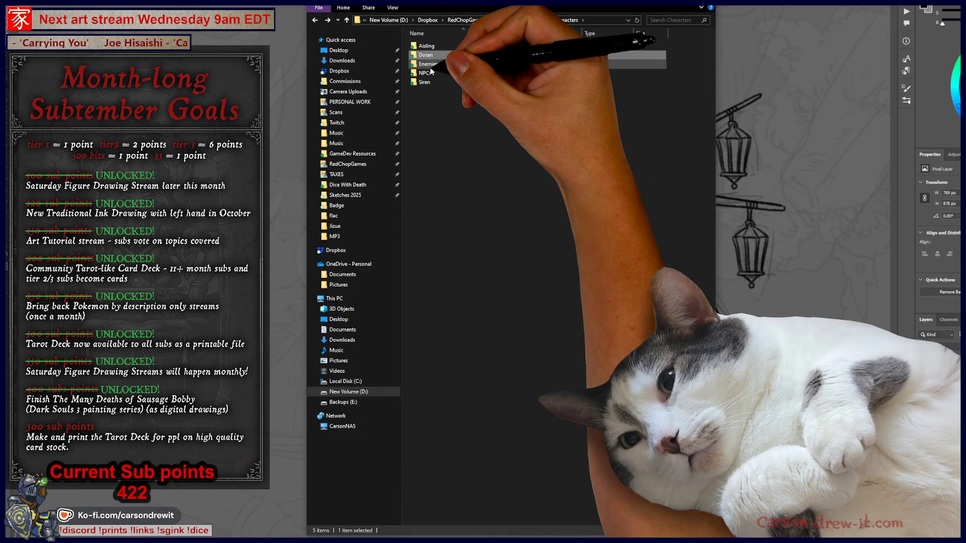
double_click(426, 82)
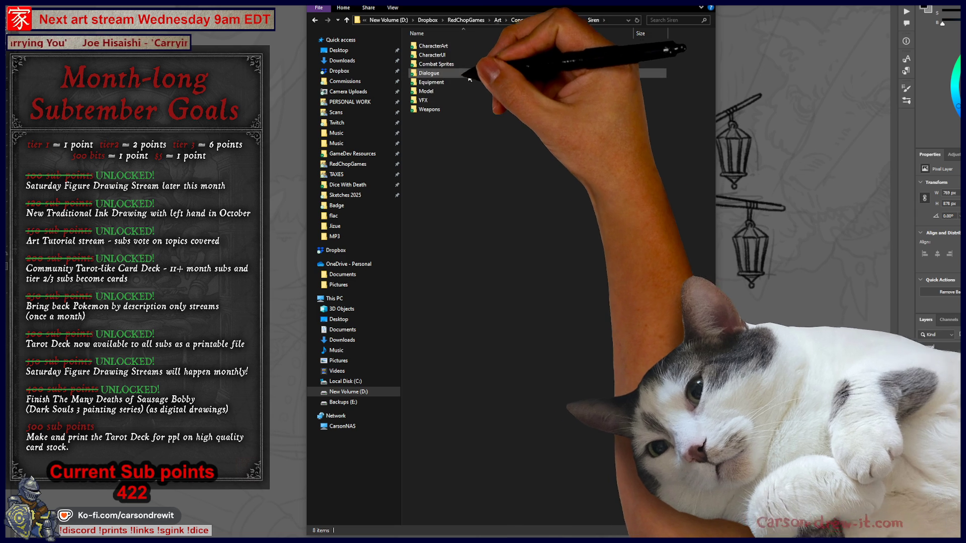
double_click(427, 73)
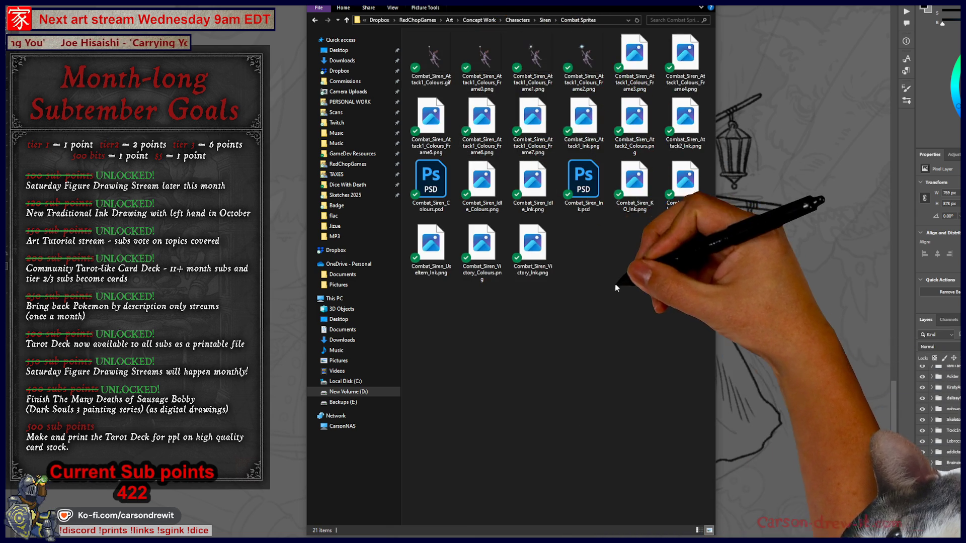
key(BackSpace)
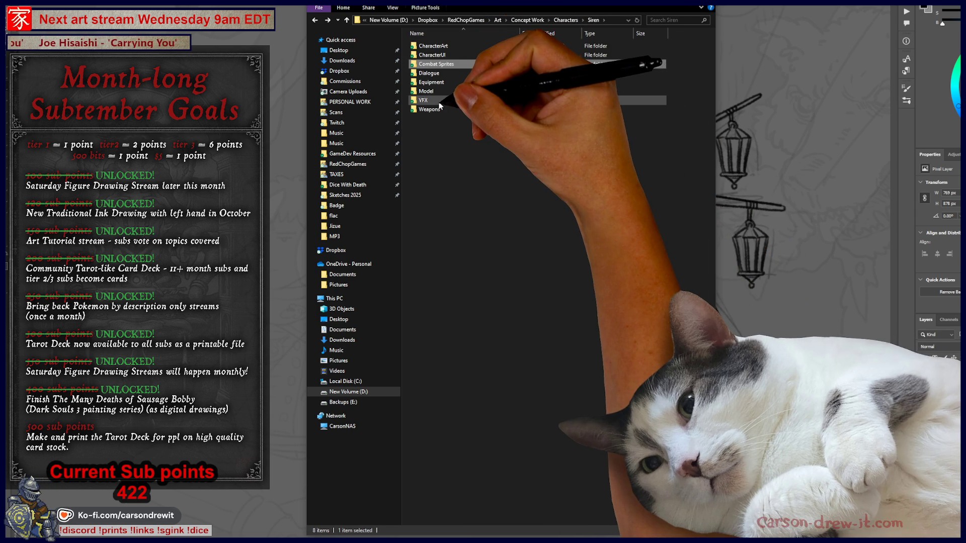
click(433, 83)
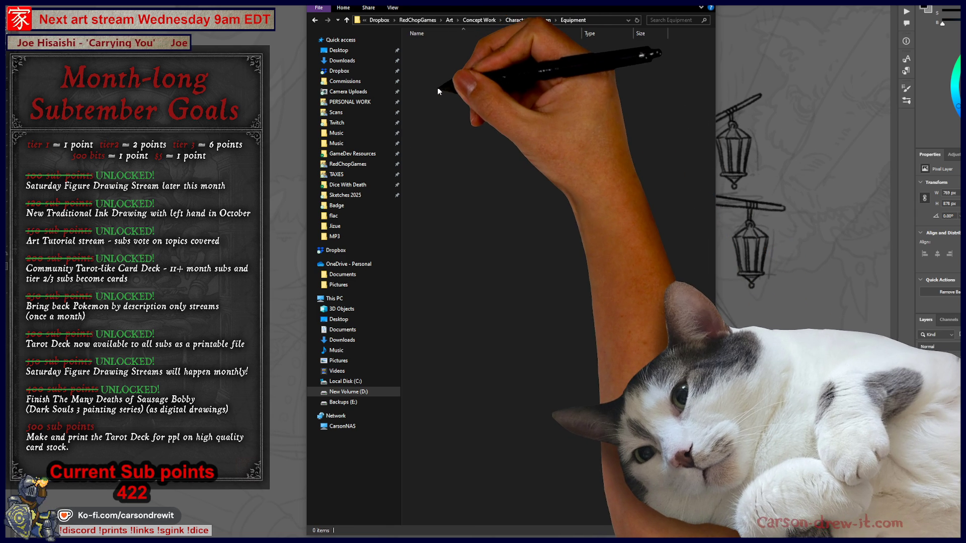
double_click(428, 73)
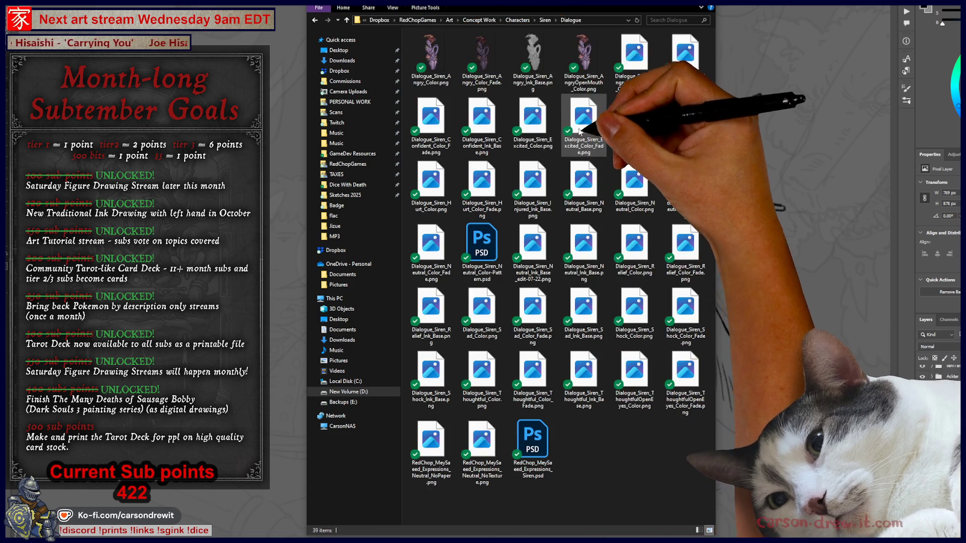
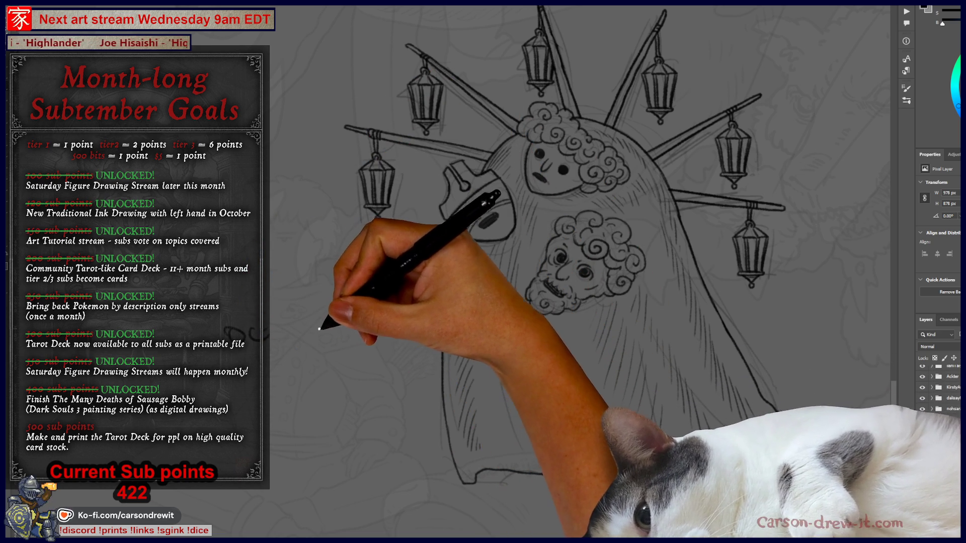
Add a period and the year after the handwritten 'Oct' beside the creature
key(ctrl+z)
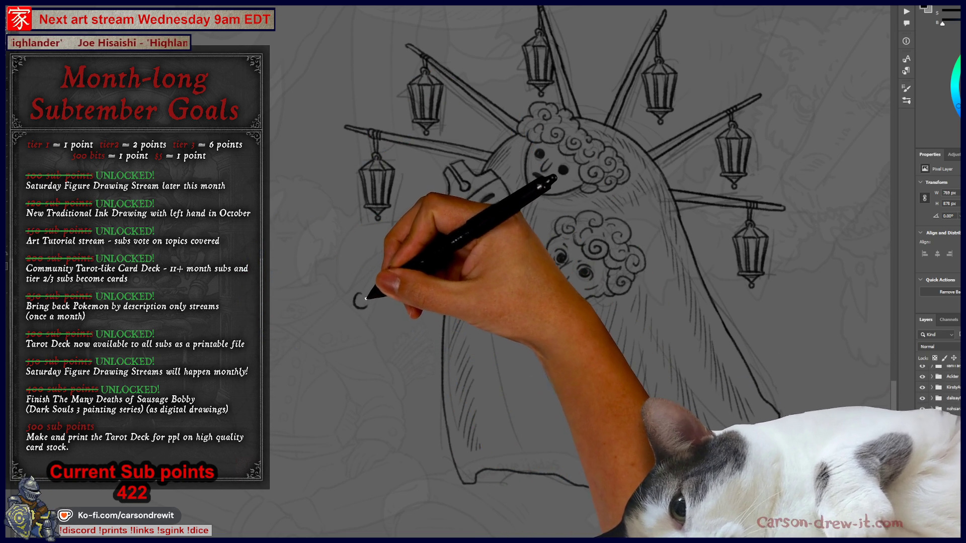
click(398, 296)
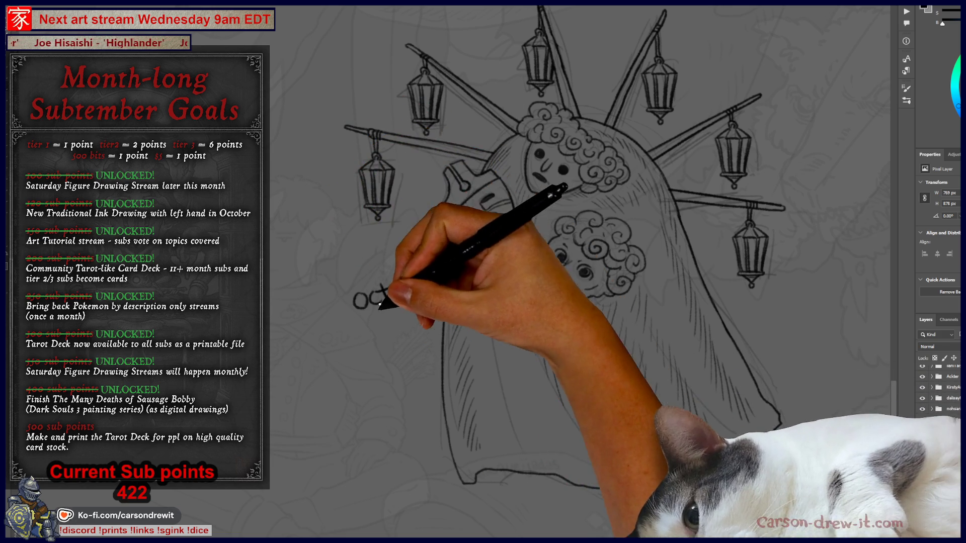
mouse_move(405, 287)
mouse_down()
mouse_move(418, 301)
mouse_move(428, 290)
mouse_move(453, 300)
mouse_up()
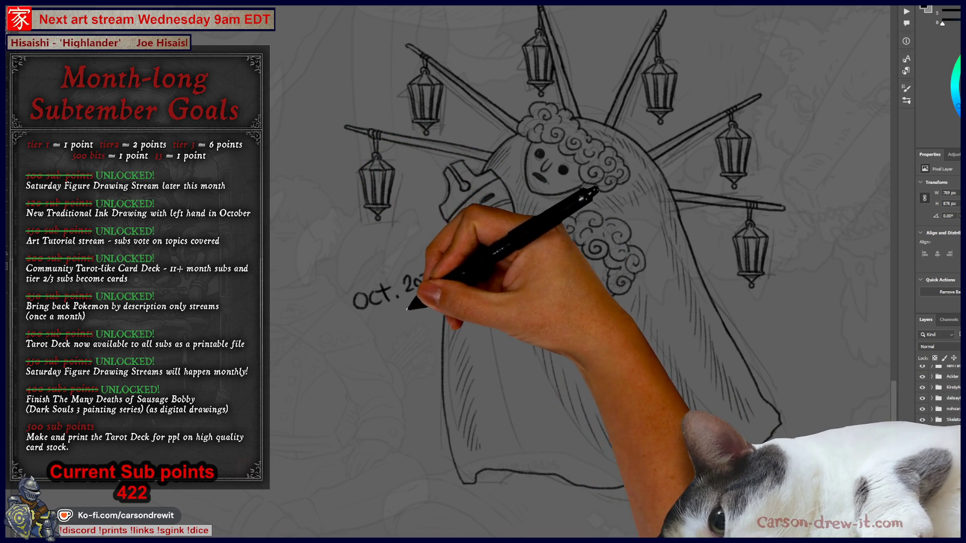
mouse_move(396, 309)
mouse_down()
mouse_move(410, 318)
mouse_move(416, 305)
mouse_move(438, 310)
mouse_up()
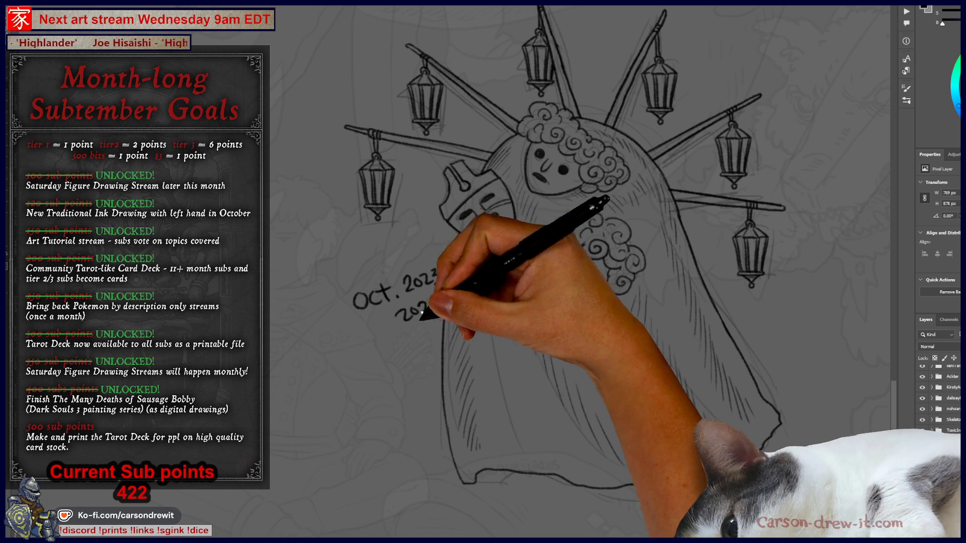
Undo all the handwritten date strokes and bring up File Explorer with Win+E
key(ctrl+z)
key(ctrl+z)
key(ctrl+z)
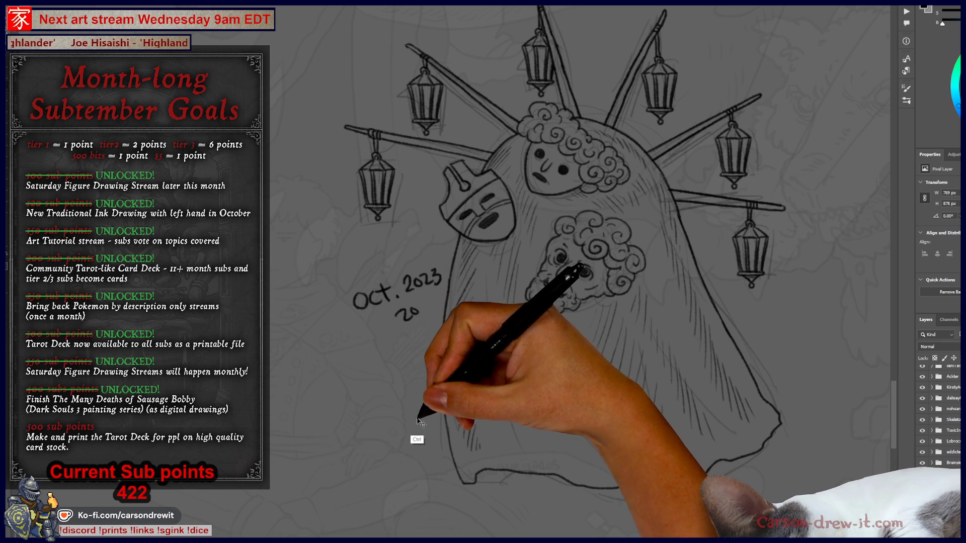
key(ctrl+z)
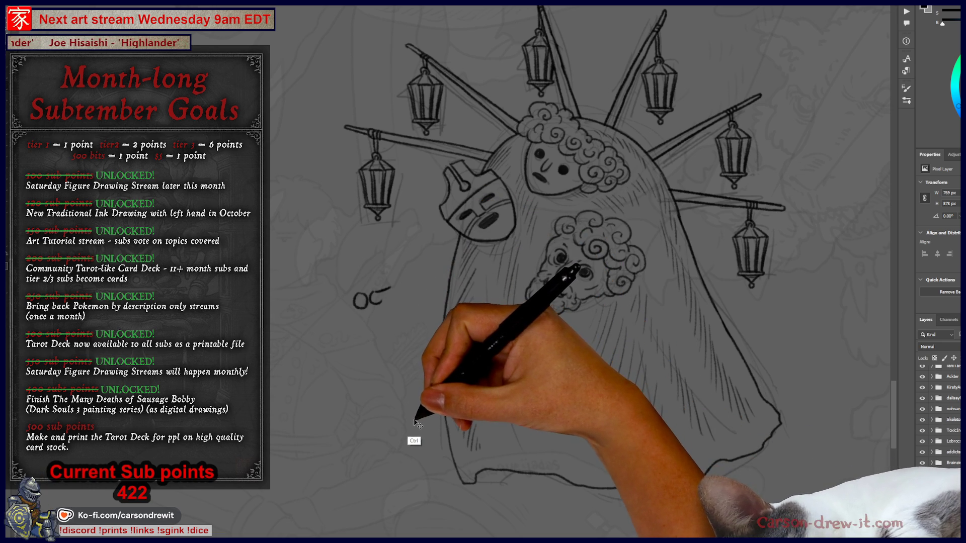
key(ctrl+z)
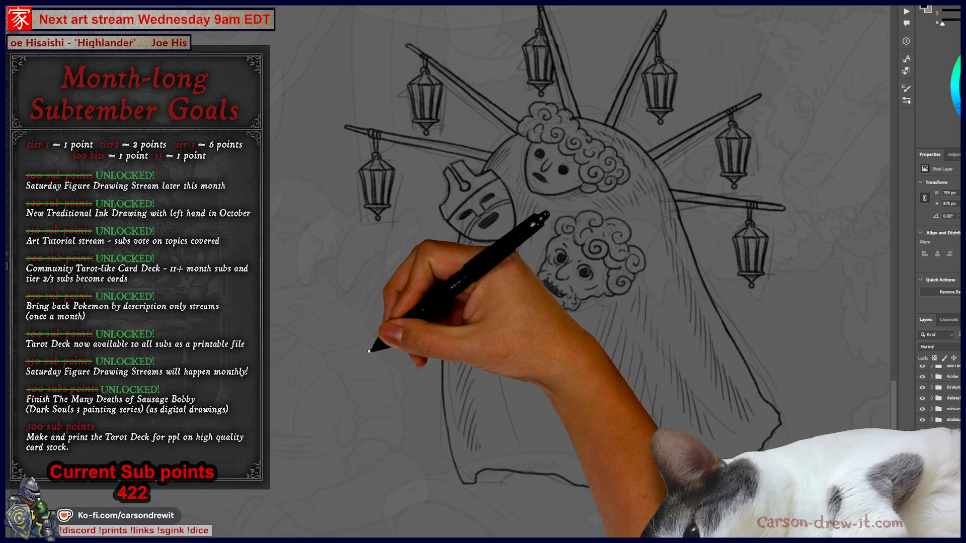
key(super+e)
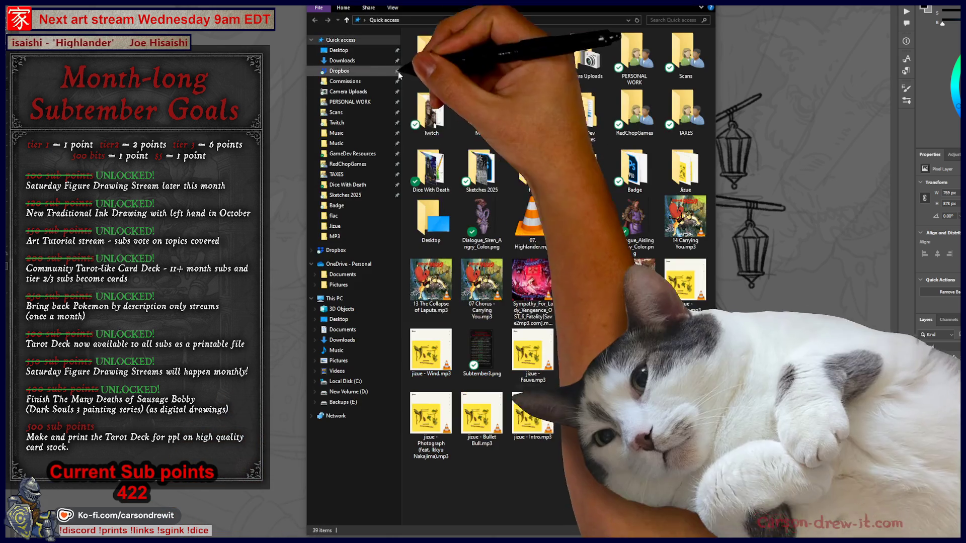
Preview the ABYSS logo in RedChopGames > Abyss Logo, then return to RedChopGames
click(348, 164)
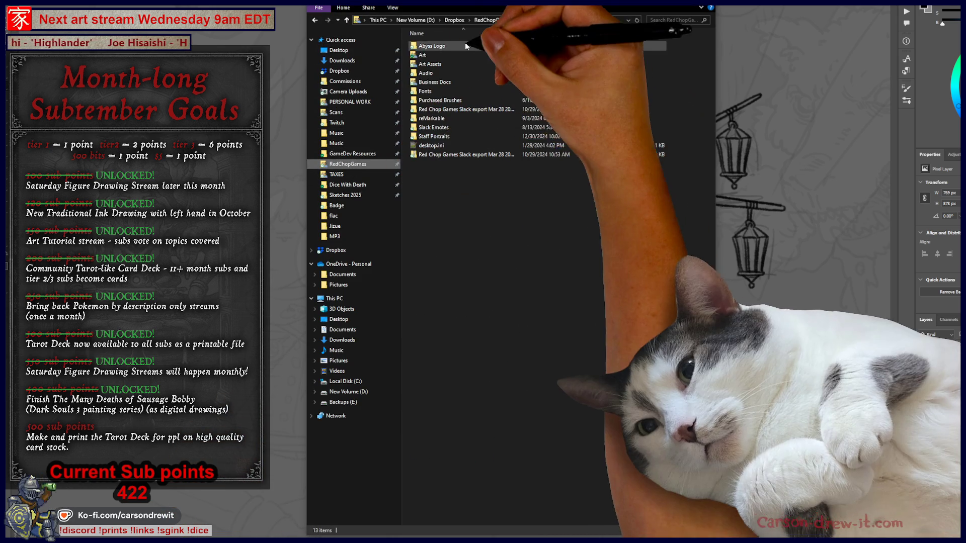
double_click(433, 48)
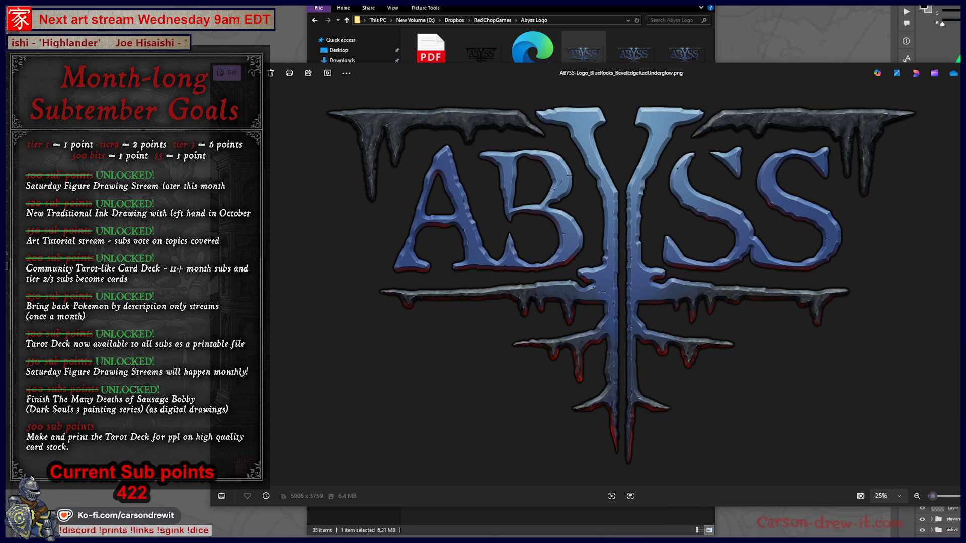
key(Escape)
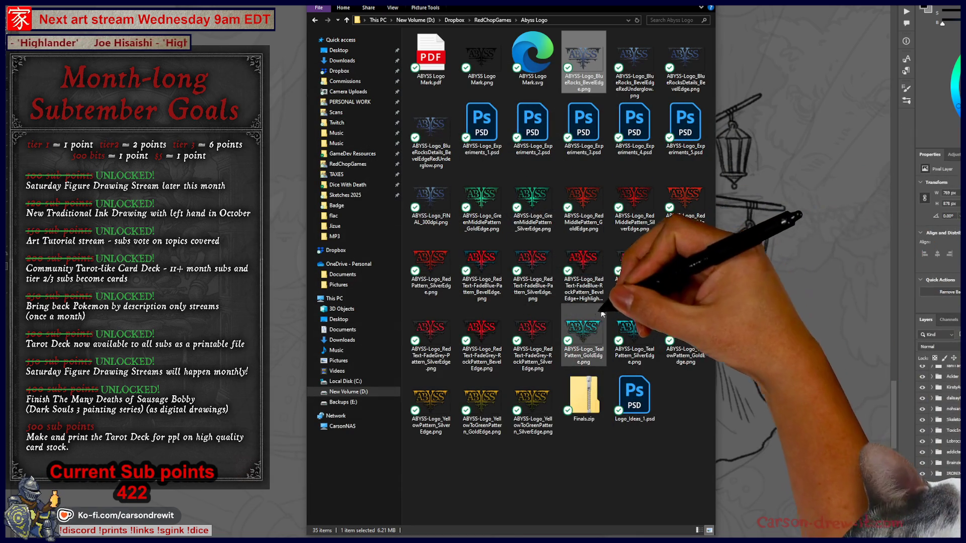
key(alt+Up)
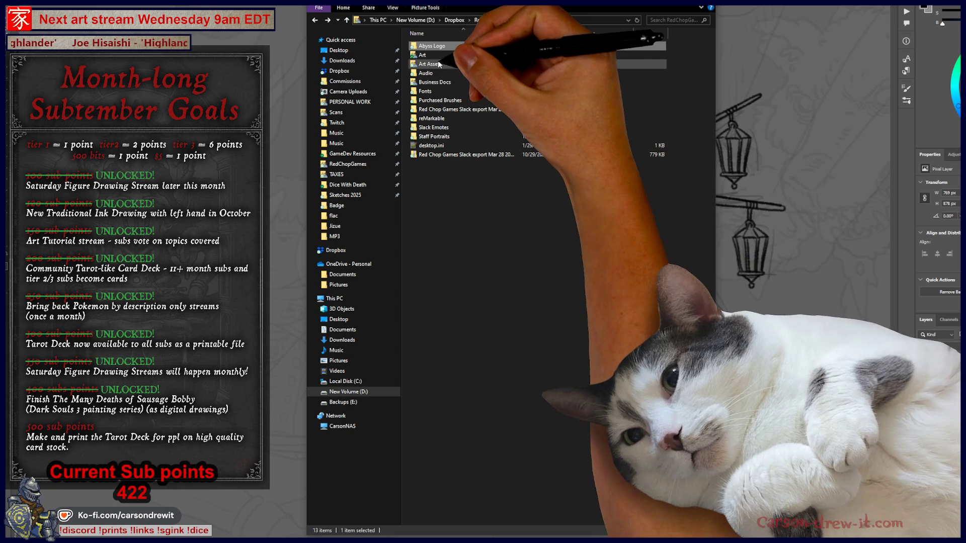
Browse Art > Concept Work artwork, then the Dice With Death folder, and return to Photoshop
double_click(443, 61)
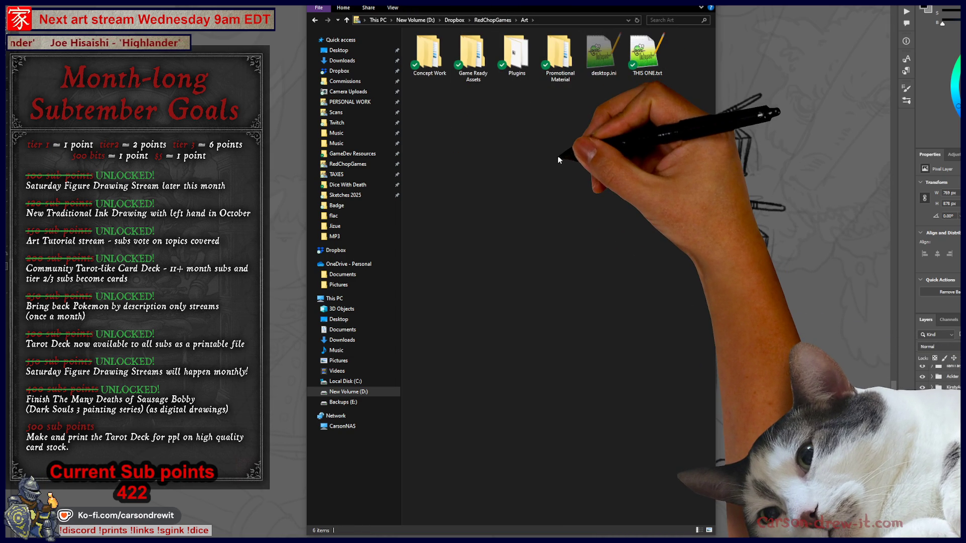
double_click(428, 53)
double_click(430, 46)
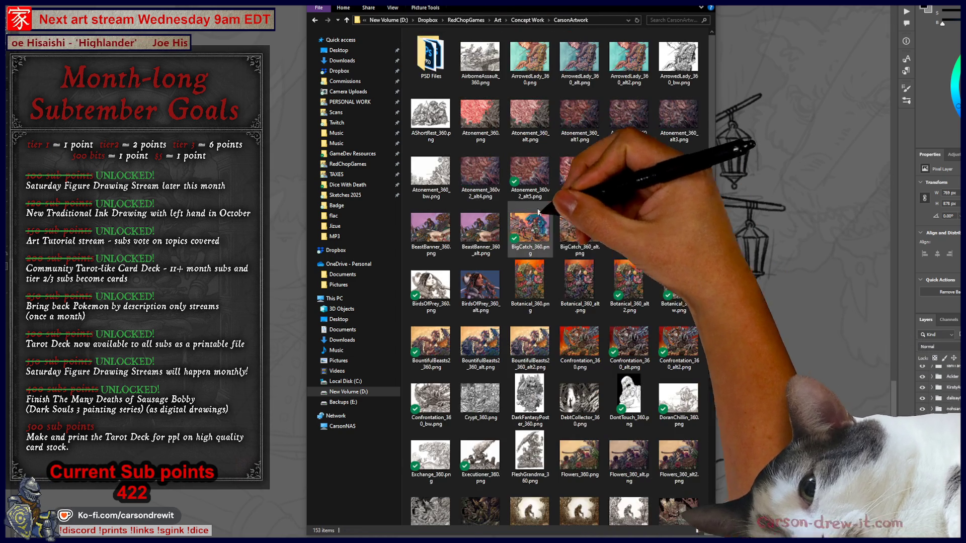
key(alt+Left)
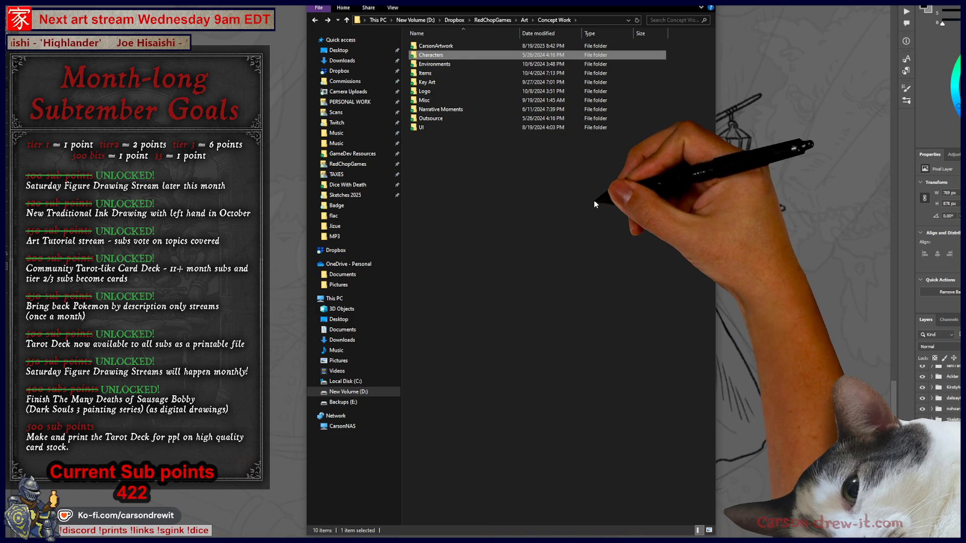
click(370, 186)
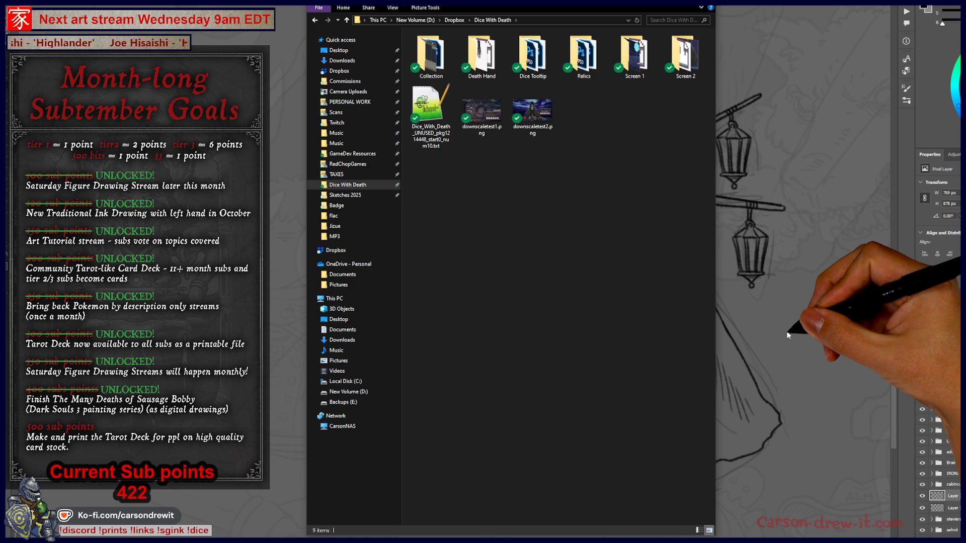
click(786, 331)
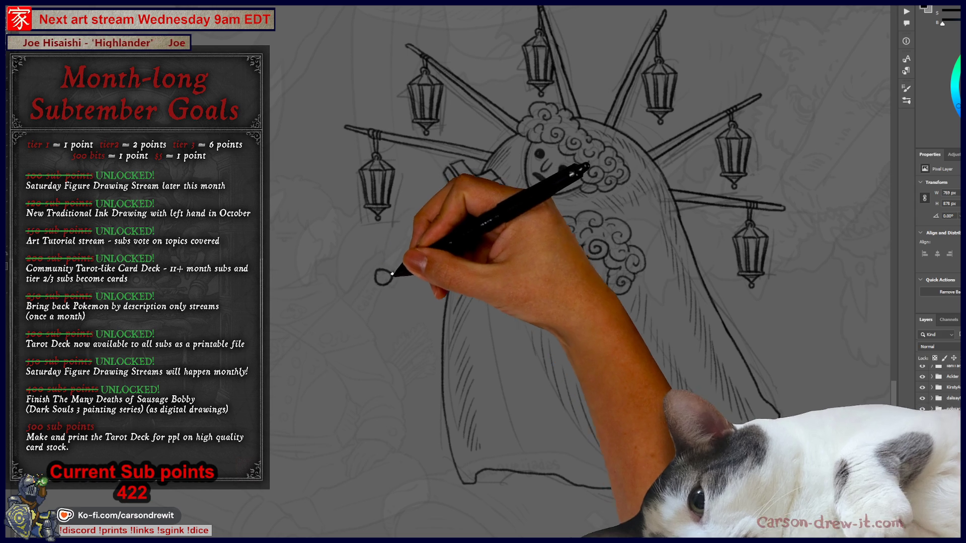
Letter a trial 'Oct' beside the creature, then undo it
drag(386, 272, 394, 283)
drag(401, 265, 402, 283)
drag(396, 275, 408, 271)
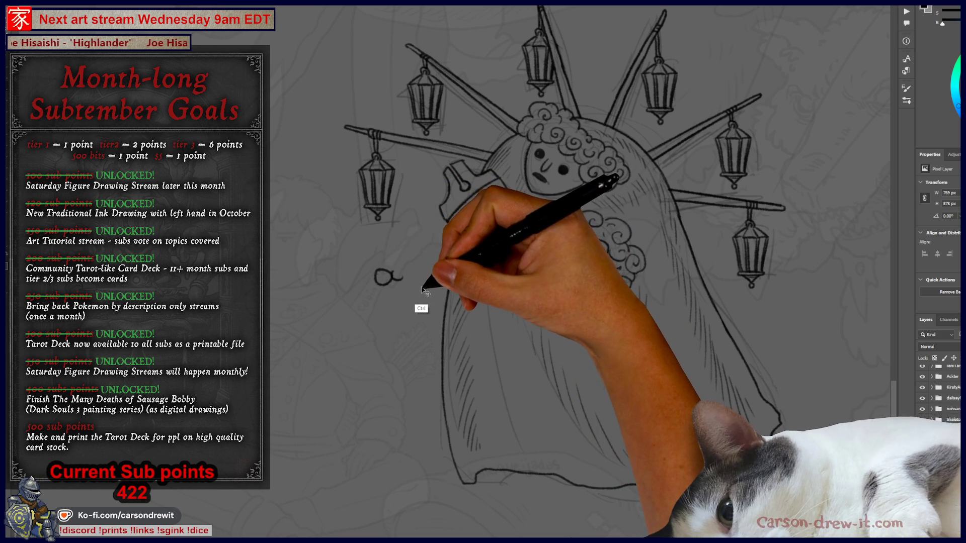
key(ctrl+z)
key(ctrl+z)
key(ctrl+z)
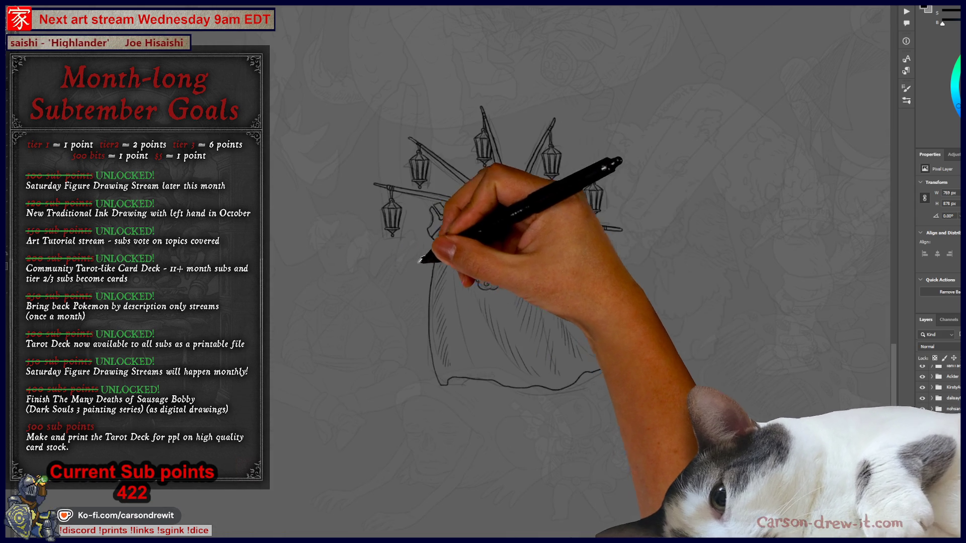
Zoom in on the curly-haired faces, letter a subscriber's name on the hood, then zoom out
mouse_move(450, 279)
mouse_down()
mouse_move(442, 291)
mouse_move(507, 285)
mouse_move(513, 271)
mouse_up()
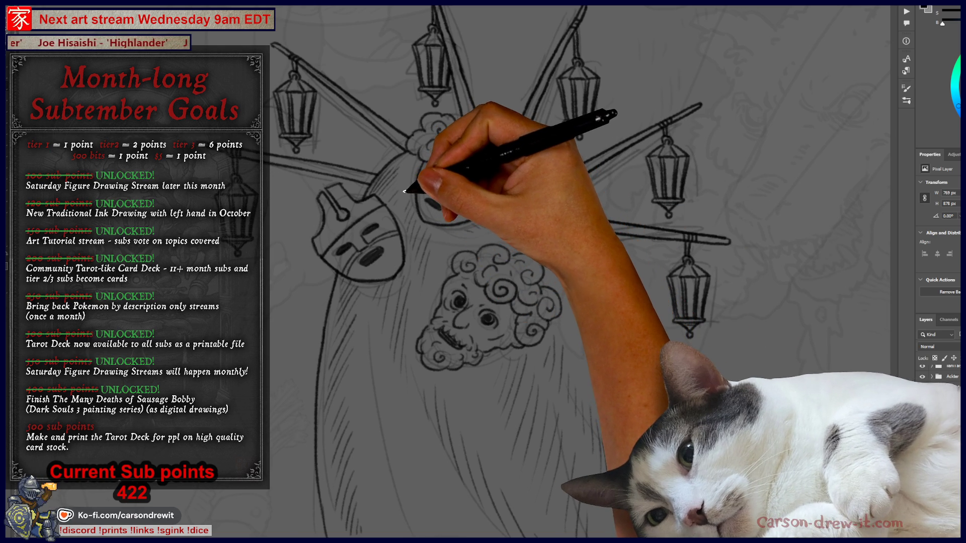
mouse_move(409, 157)
mouse_down()
mouse_move(646, 273)
mouse_move(549, 231)
mouse_move(483, 230)
mouse_move(388, 172)
mouse_up()
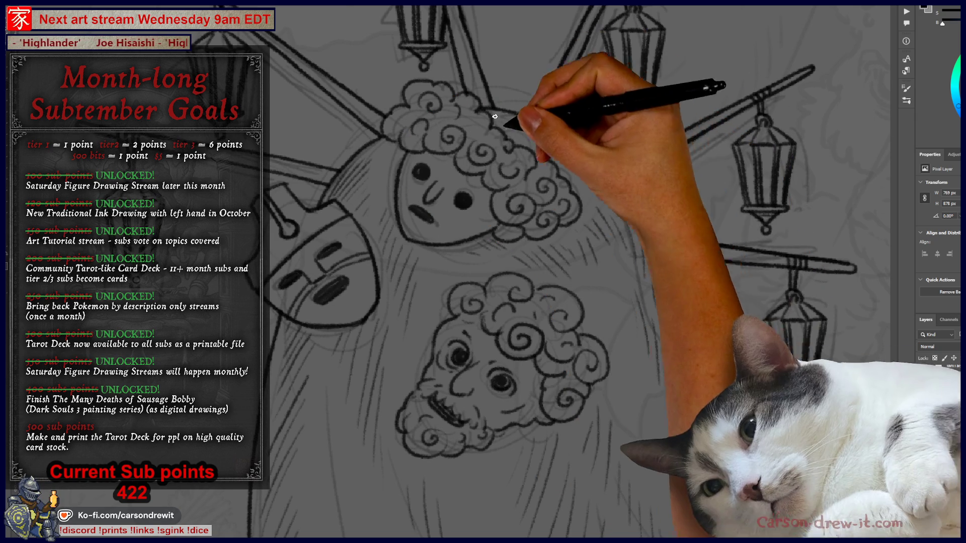
mouse_move(521, 127)
mouse_down()
mouse_move(520, 139)
mouse_move(548, 139)
mouse_move(552, 157)
mouse_move(563, 151)
mouse_move(629, 224)
mouse_up()
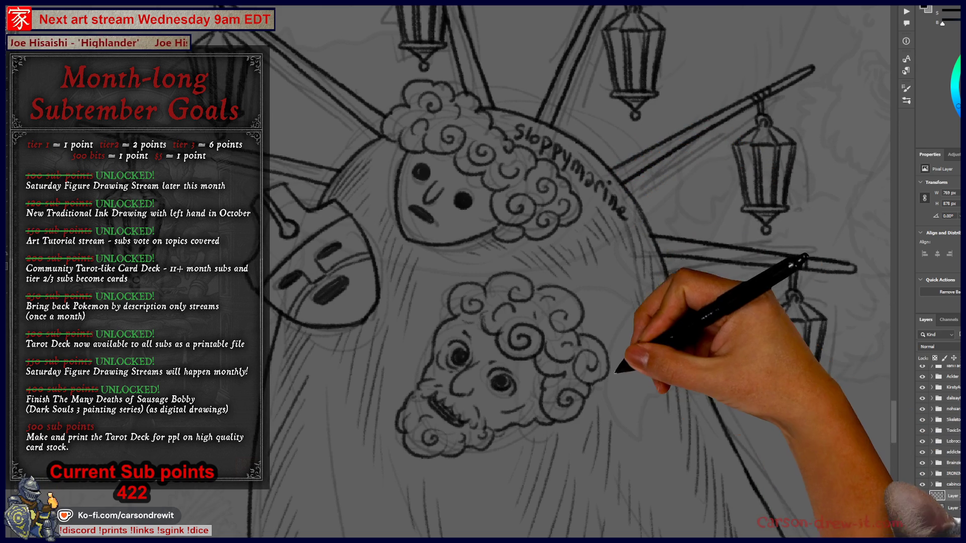
key(ctrl+minus)
mouse_move(603, 369)
mouse_down()
mouse_move(640, 340)
mouse_move(534, 316)
mouse_move(524, 327)
mouse_up()
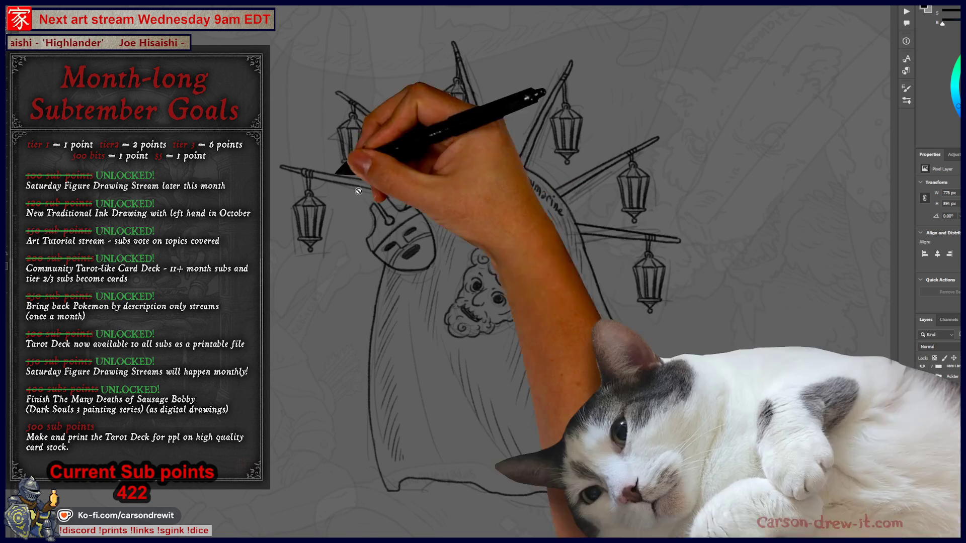
key(v)
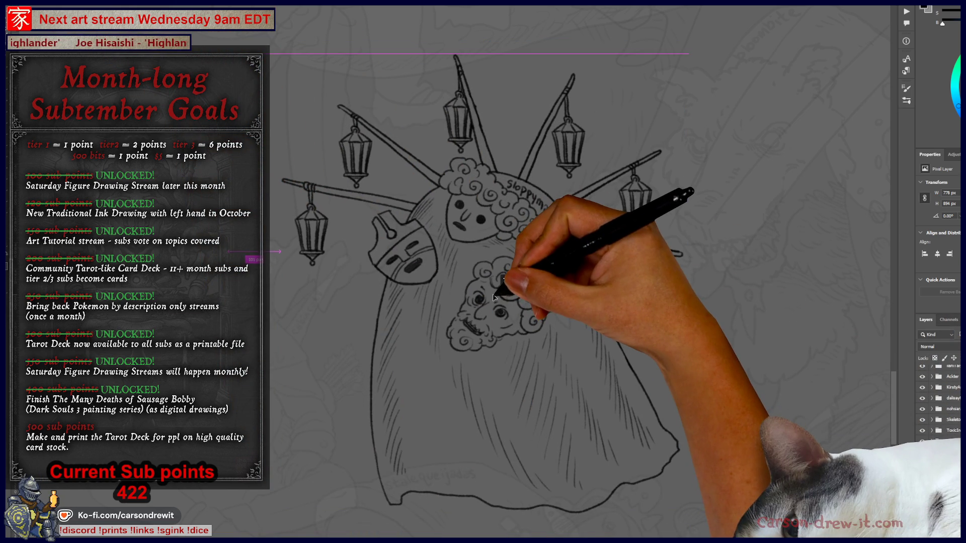
Nudge the creature slightly right and down, then load its outline as a selection
drag(547, 329, 559, 344)
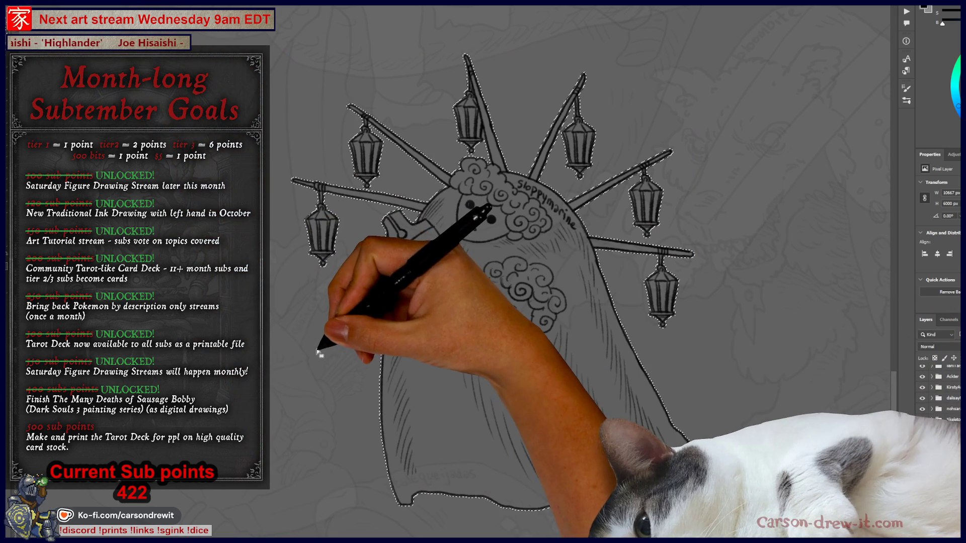
click(354, 308)
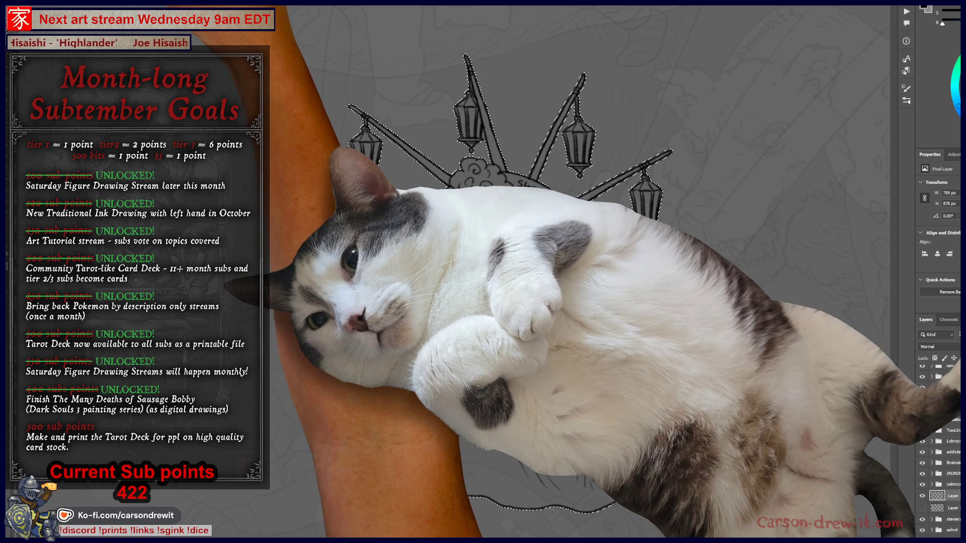
click(103, 1)
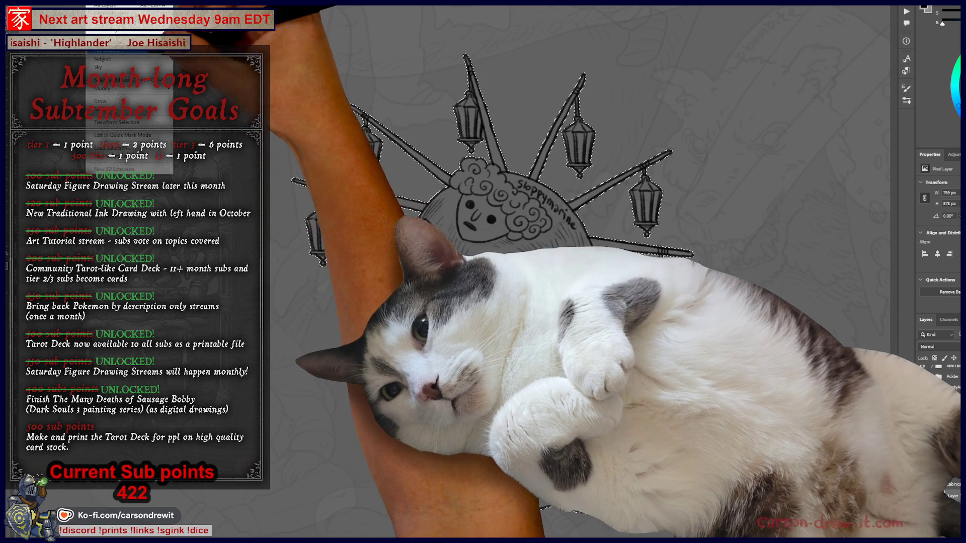
Contract the figure selection by 2 pixels and start refining it around the top lantern
click(192, 113)
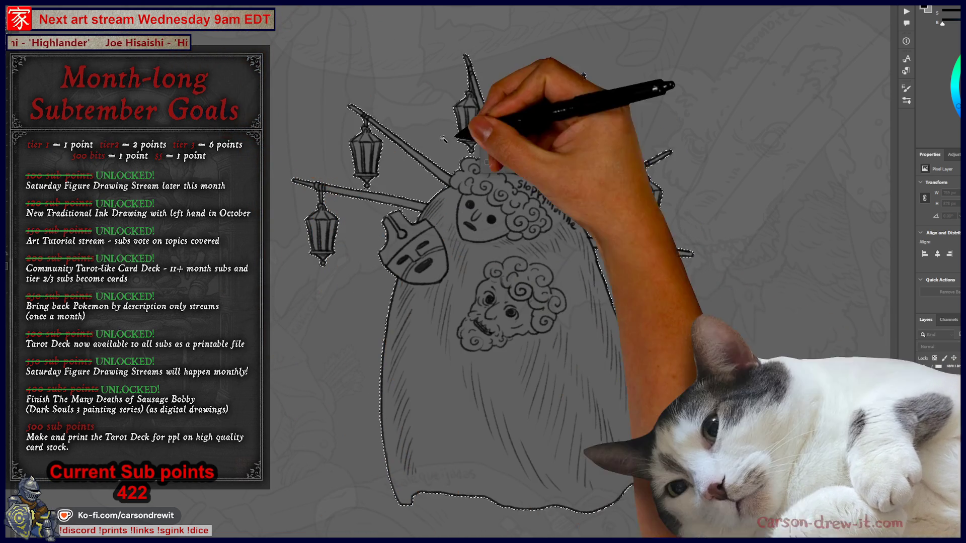
click(586, 154)
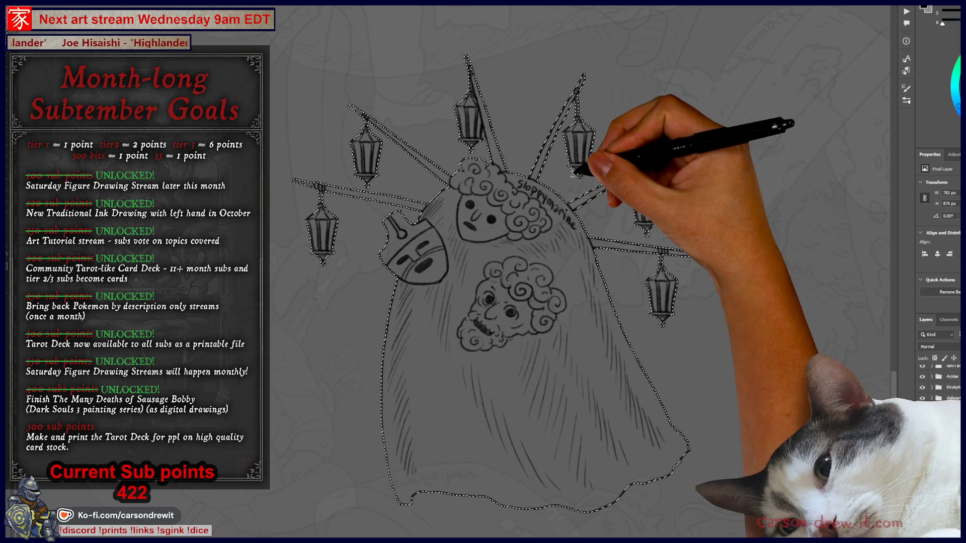
scroll(440, 221, up, 3)
mouse_move(433, 224)
mouse_down()
mouse_move(399, 190)
mouse_move(409, 302)
mouse_move(345, 431)
mouse_move(473, 316)
mouse_up()
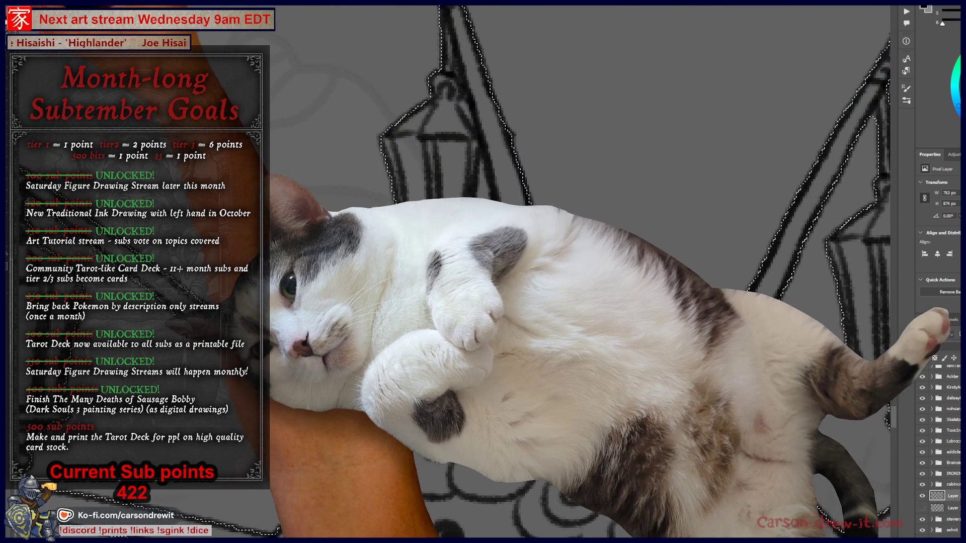
key(alt)
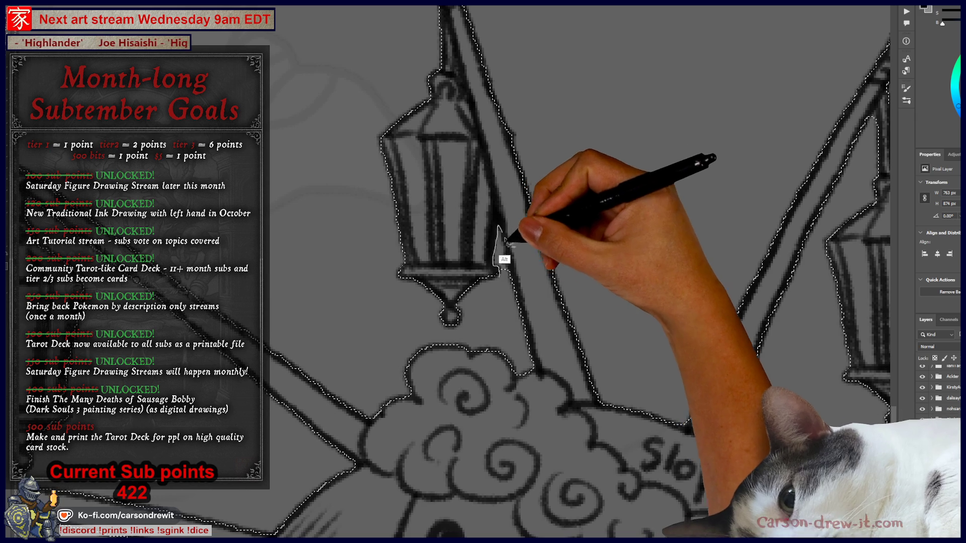
drag(497, 251, 508, 370)
Refine the selection with Alt-lasso strokes along the lanterns, poles and mask handle
key(alt)
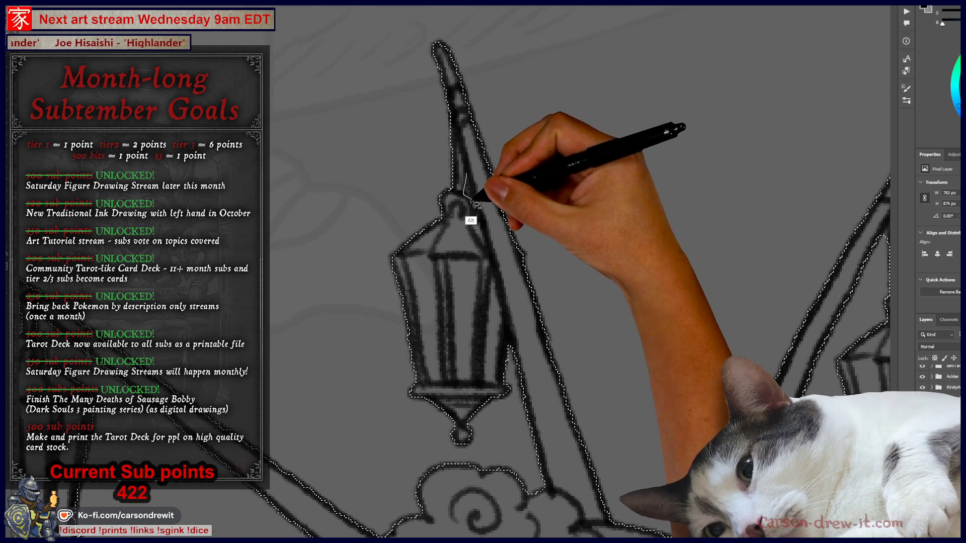
drag(475, 302, 288, 261)
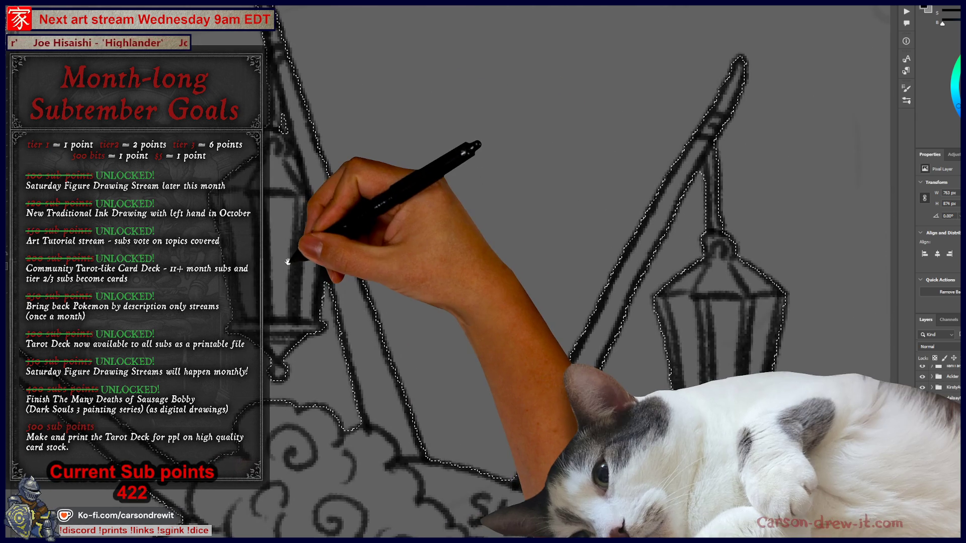
drag(872, 402, 676, 230)
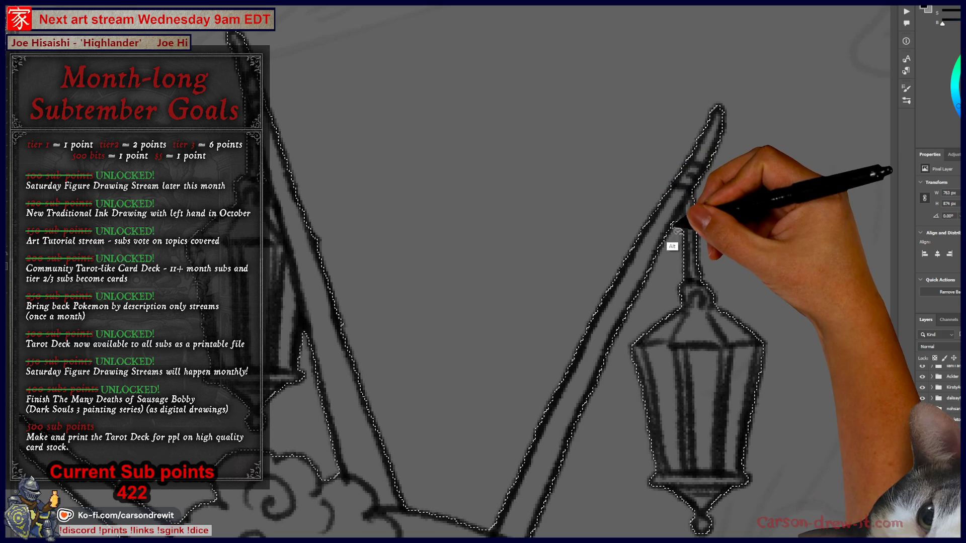
drag(617, 317, 384, 140)
mouse_move(635, 388)
mouse_down()
mouse_move(632, 308)
mouse_move(576, 101)
mouse_up()
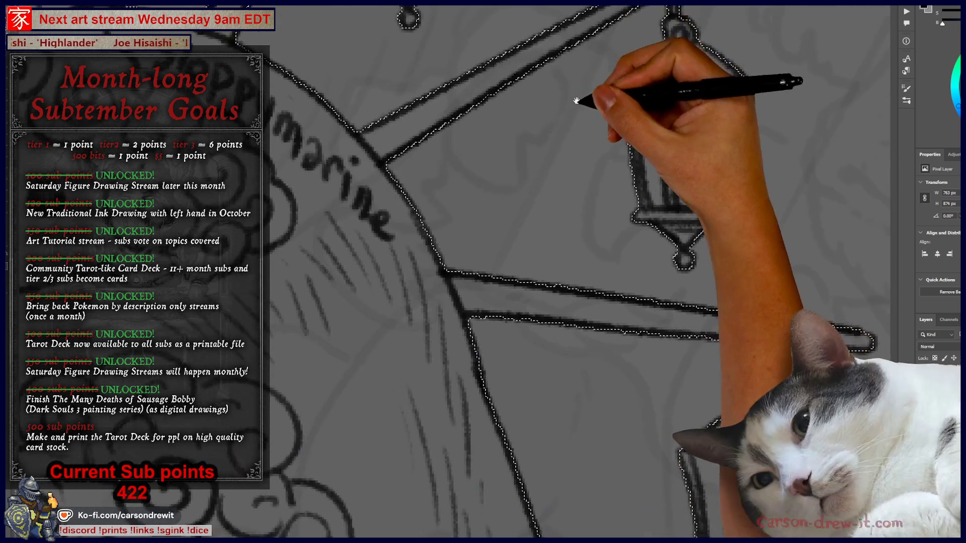
mouse_move(231, 393)
mouse_down()
mouse_move(282, 362)
mouse_move(355, 285)
mouse_move(556, 382)
mouse_move(392, 384)
mouse_move(448, 423)
mouse_move(580, 459)
mouse_move(517, 388)
mouse_move(345, 269)
mouse_move(376, 351)
mouse_move(388, 345)
mouse_move(384, 317)
mouse_up()
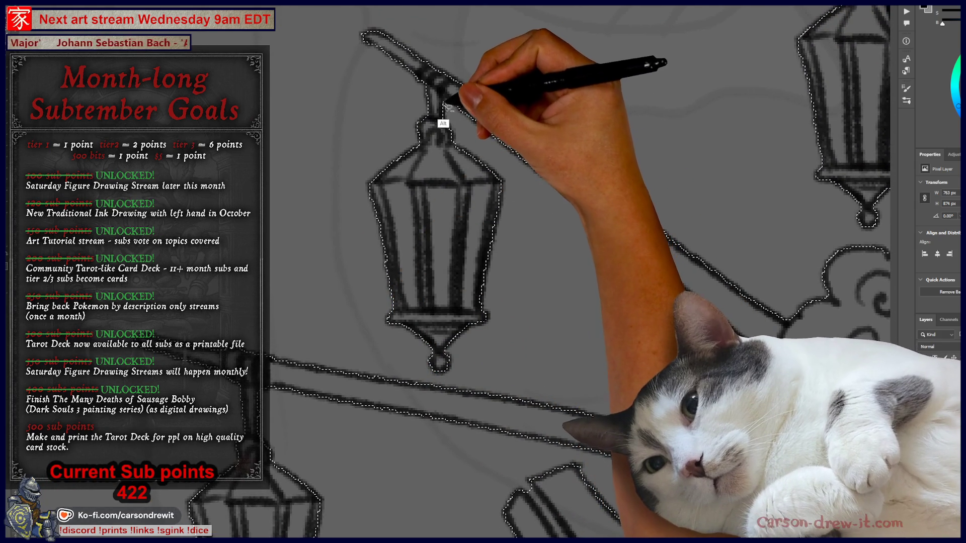
scroll(452, 116, down, 2)
scroll(426, 104, up, 4)
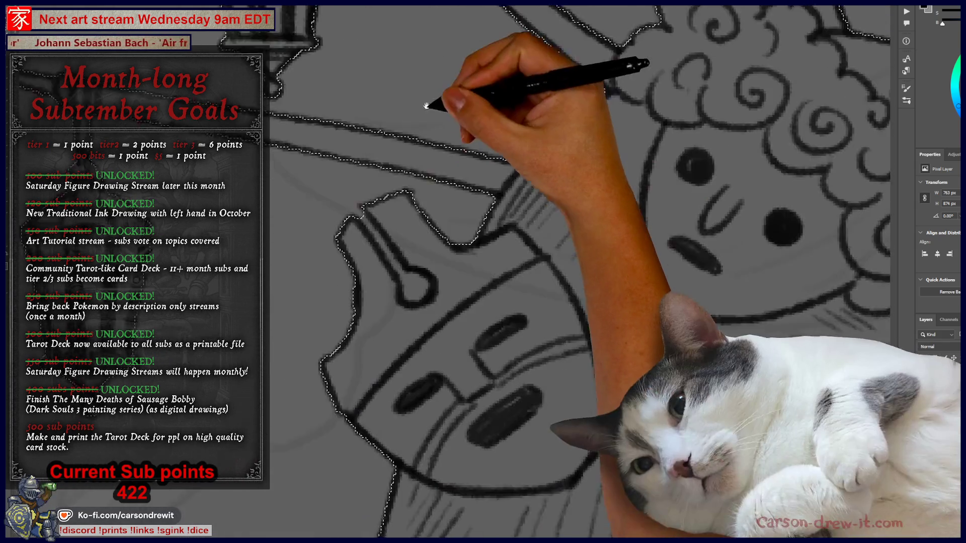
scroll(426, 104, down, 1)
scroll(452, 347, up, 1)
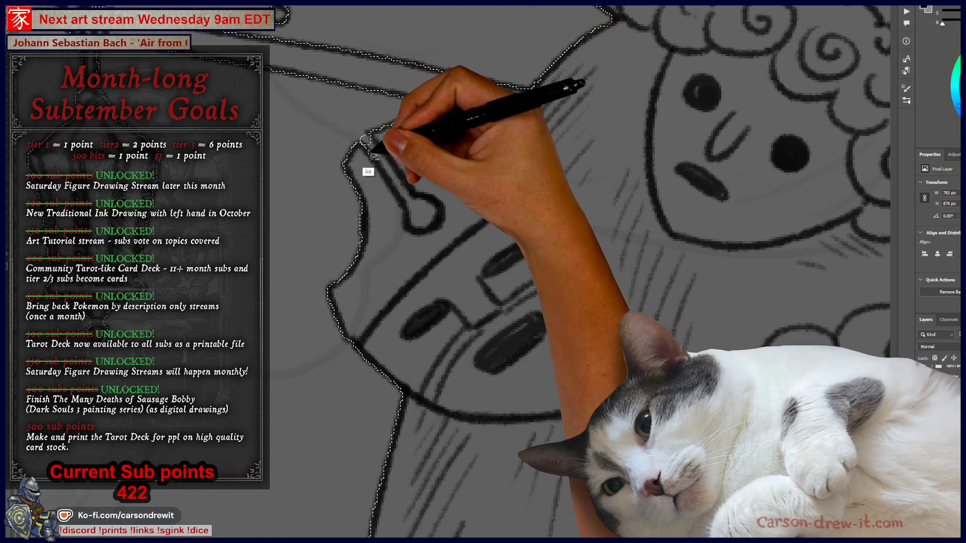
drag(371, 152, 393, 187)
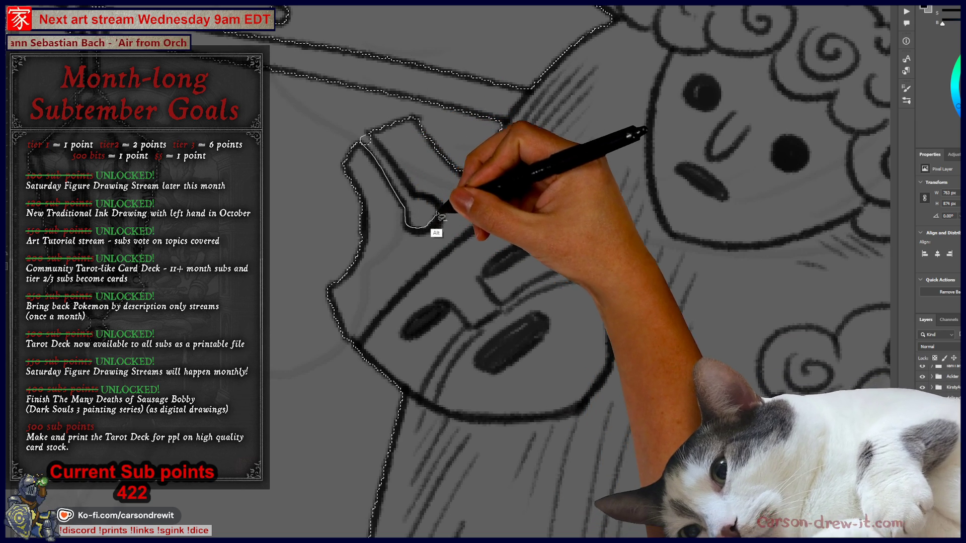
drag(398, 176, 363, 150)
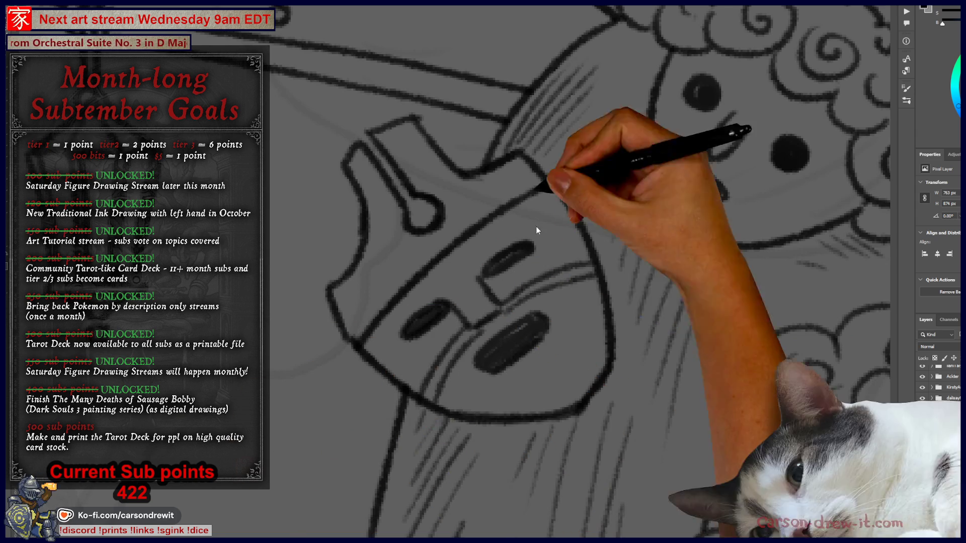
Fill the selected figure with light grey, deselect, and group its three layers
key(ctrl+0)
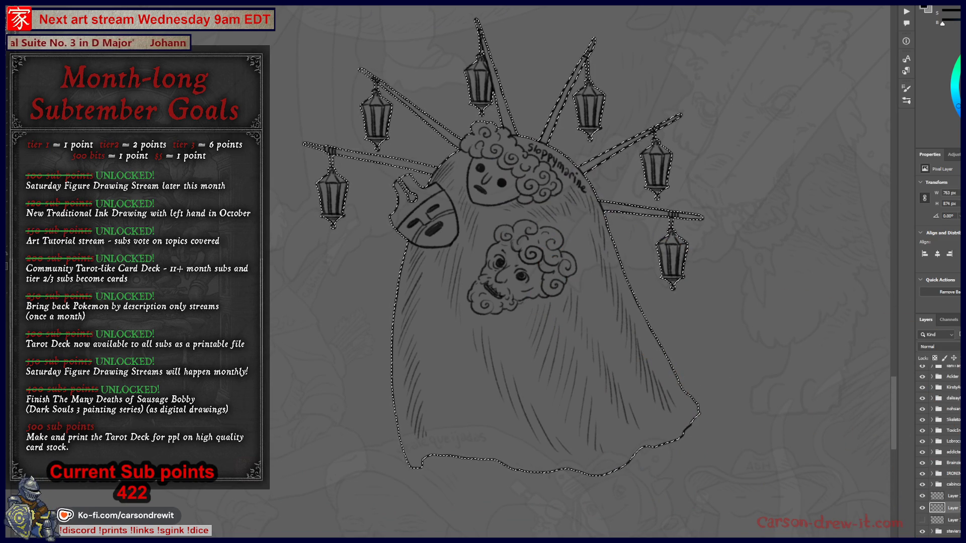
key(alt+BackSpace)
key(ctrl+d)
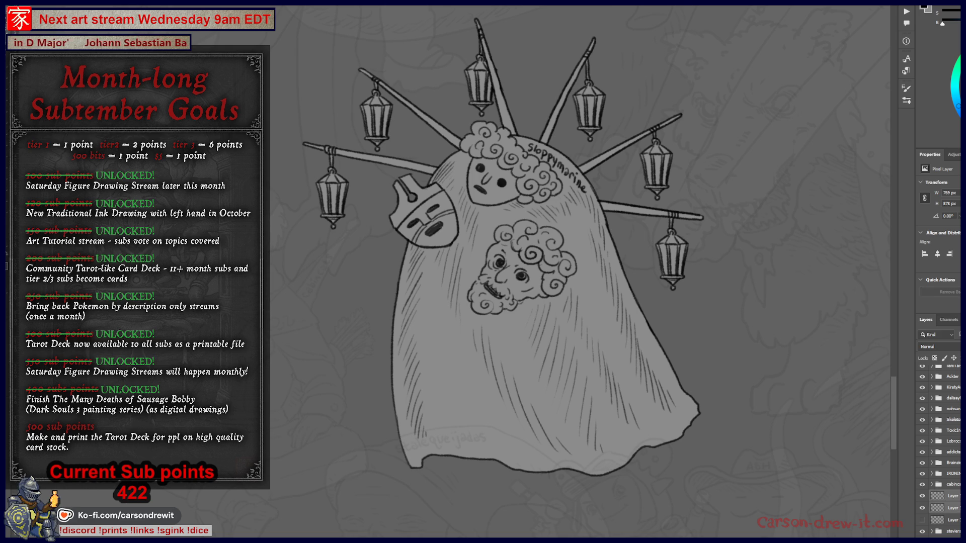
key(ctrl+g)
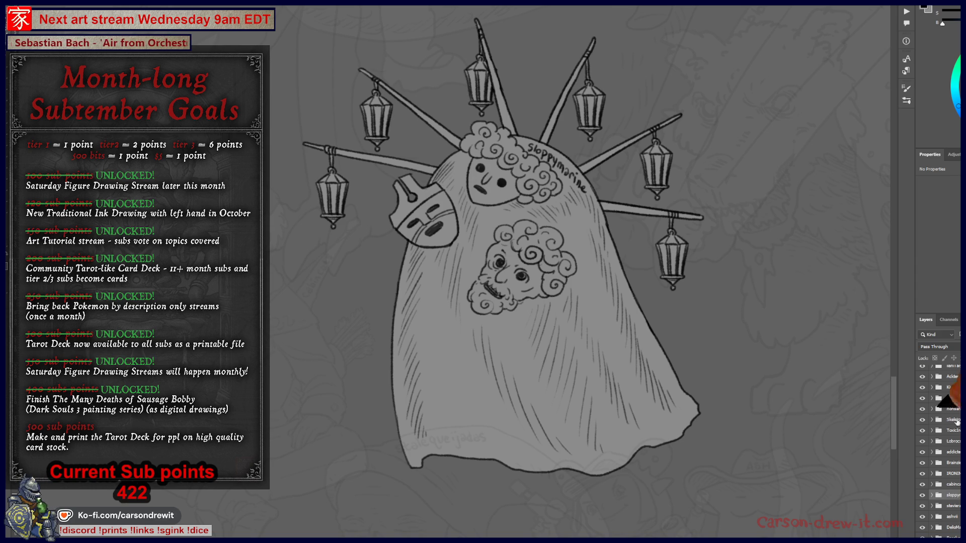
scroll(939, 495, down, 5)
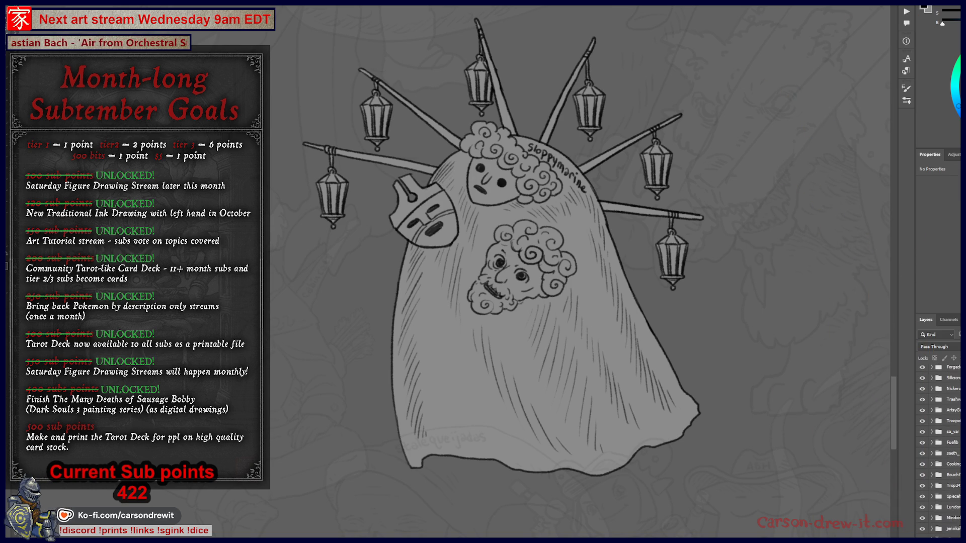
scroll(940, 453, down, 5)
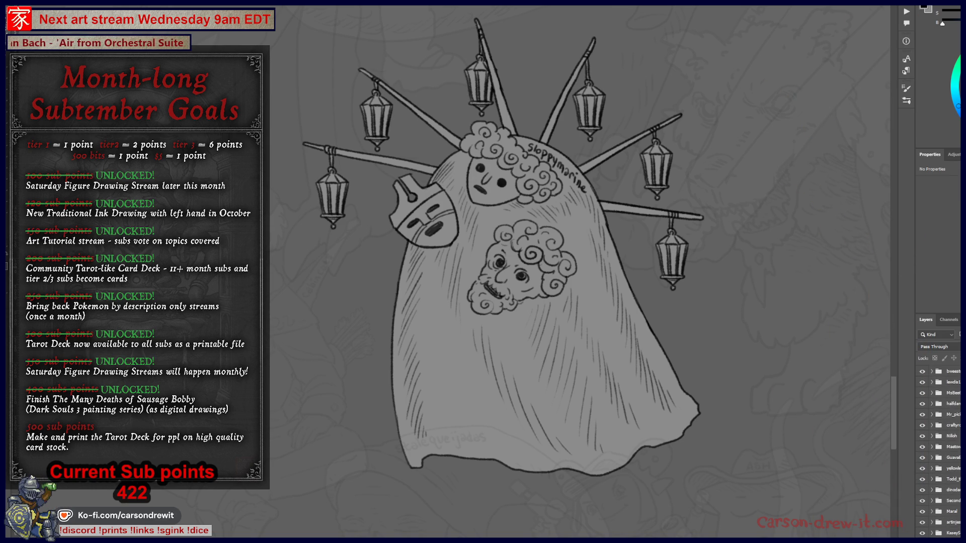
scroll(939, 453, up, 3)
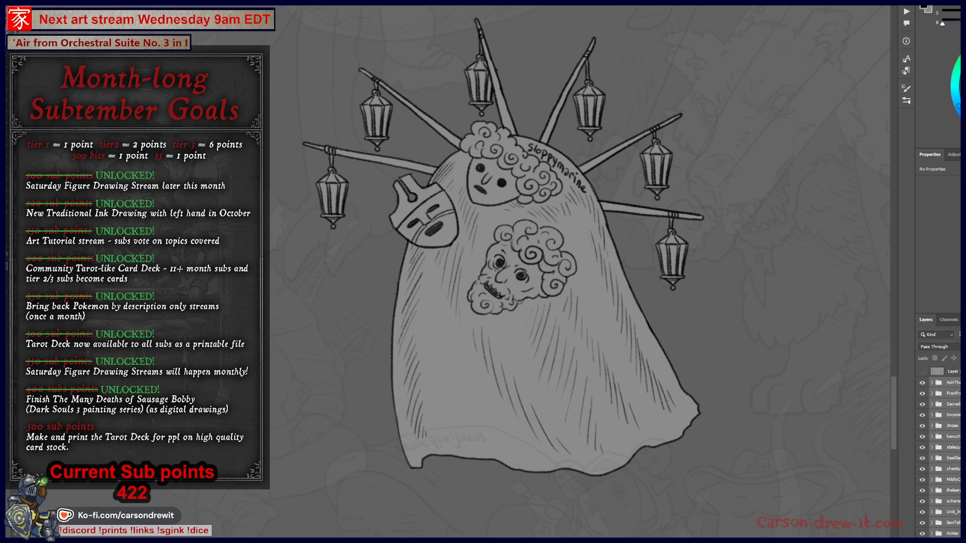
scroll(617, 368, down, 5)
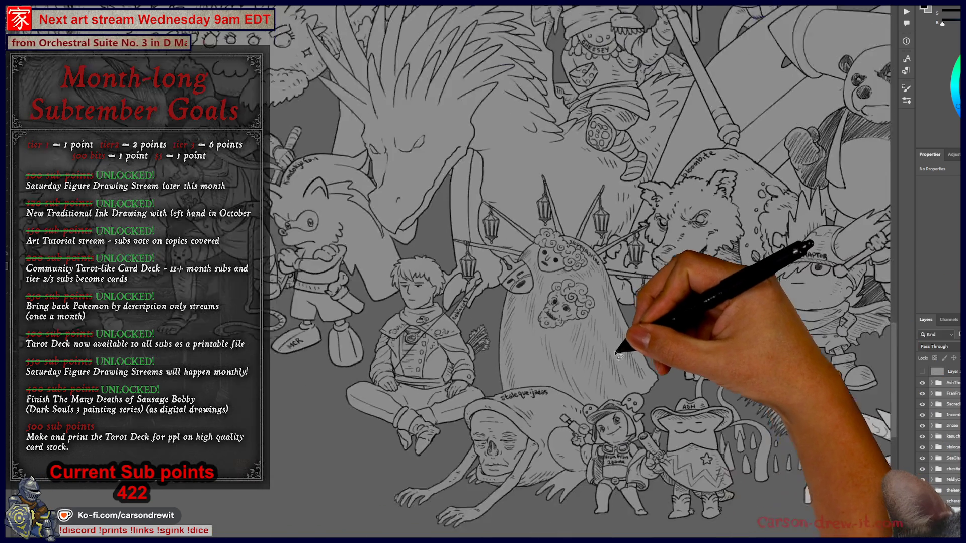
scroll(618, 368, up, 4)
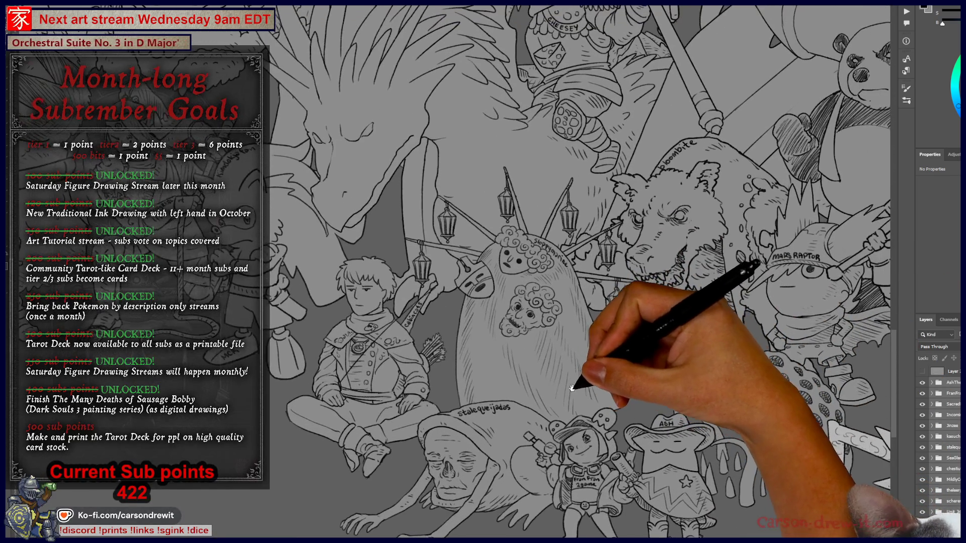
drag(572, 387, 563, 388)
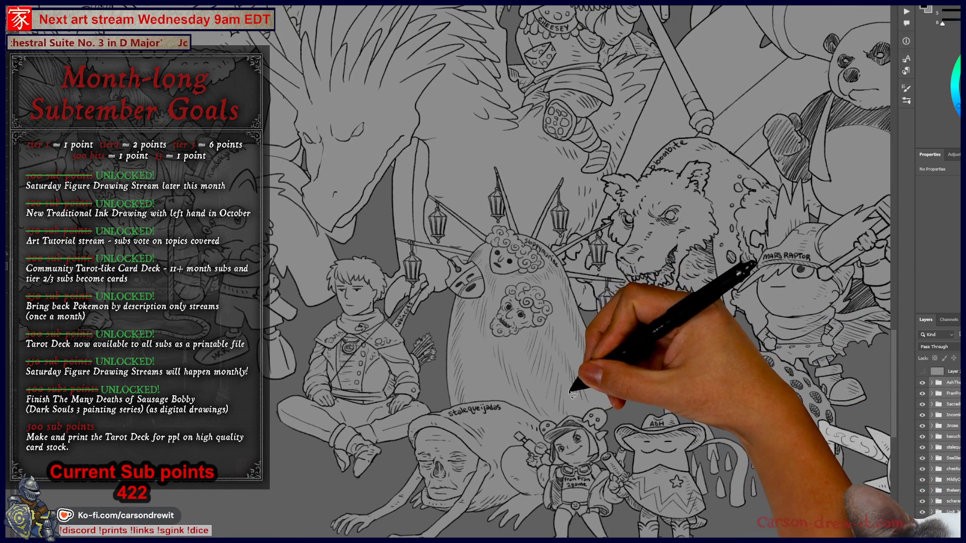
scroll(564, 388, up, 2)
drag(531, 368, 555, 380)
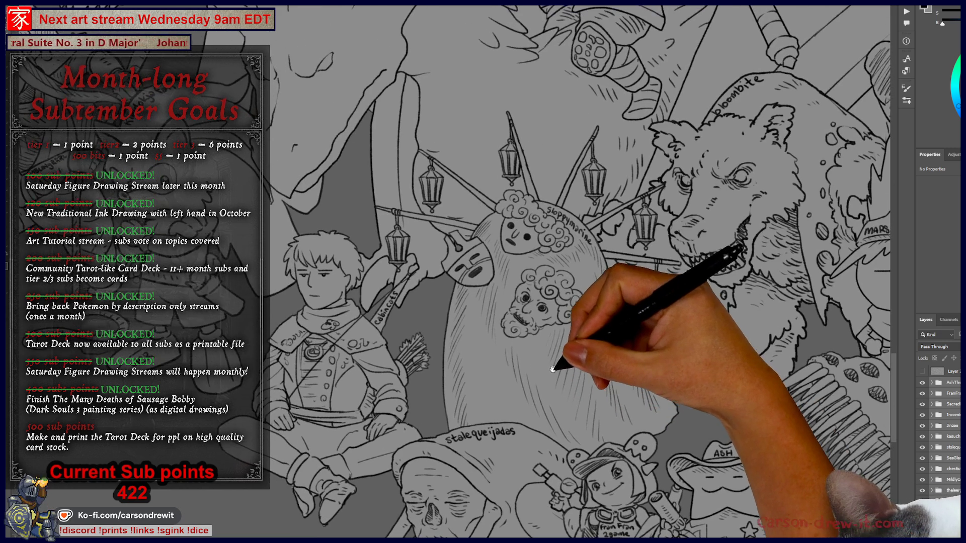
drag(451, 333, 536, 328)
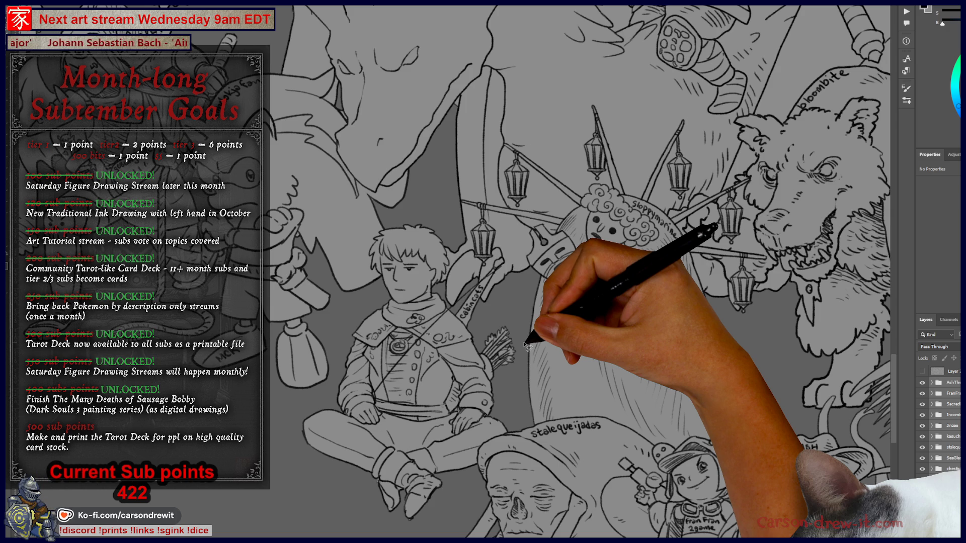
scroll(503, 327, down, 5)
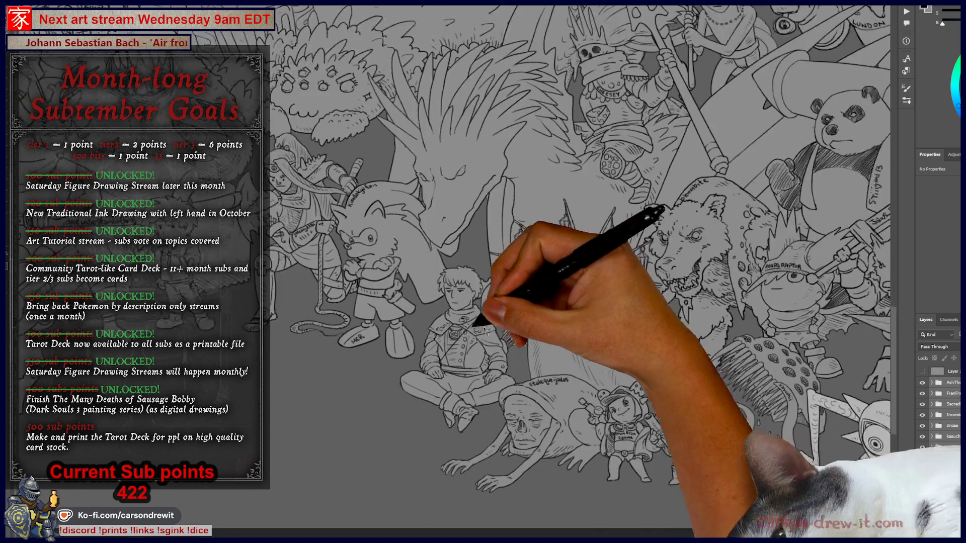
scroll(456, 299, right, 3)
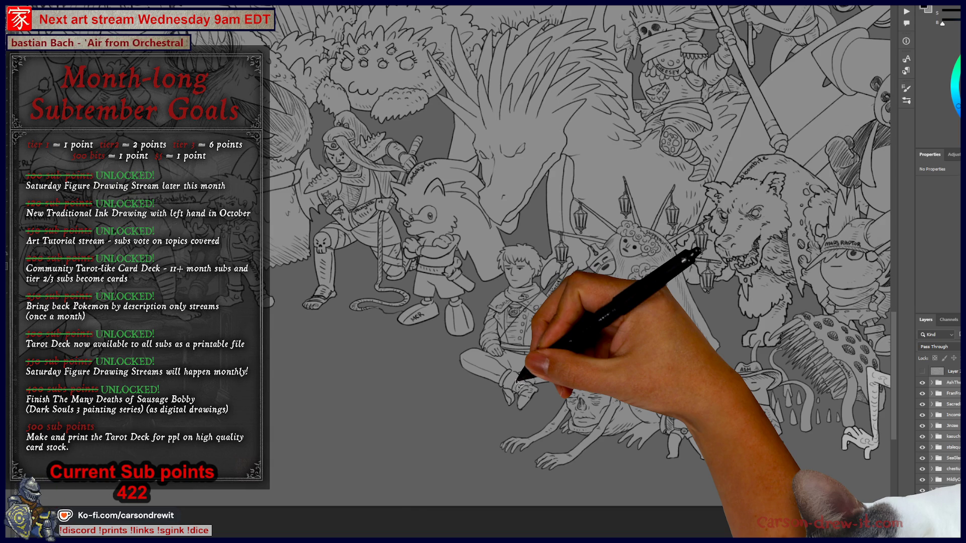
scroll(528, 403, down, 2)
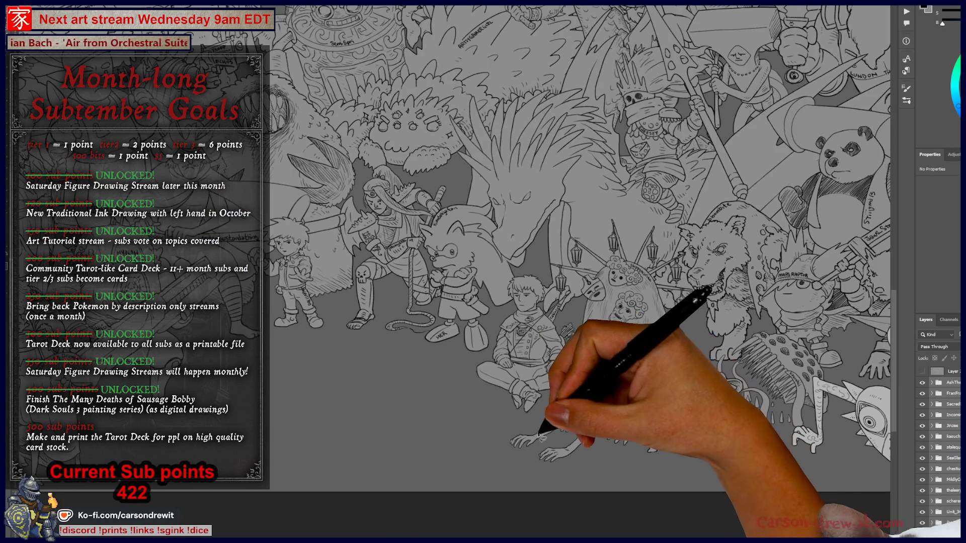
scroll(578, 251, right, 4)
drag(490, 417, 352, 407)
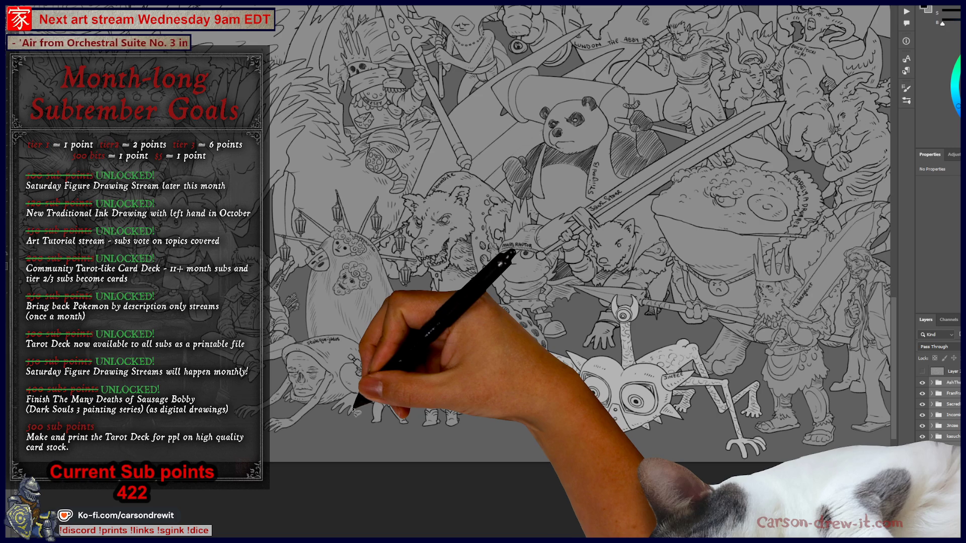
scroll(503, 404, up, 3)
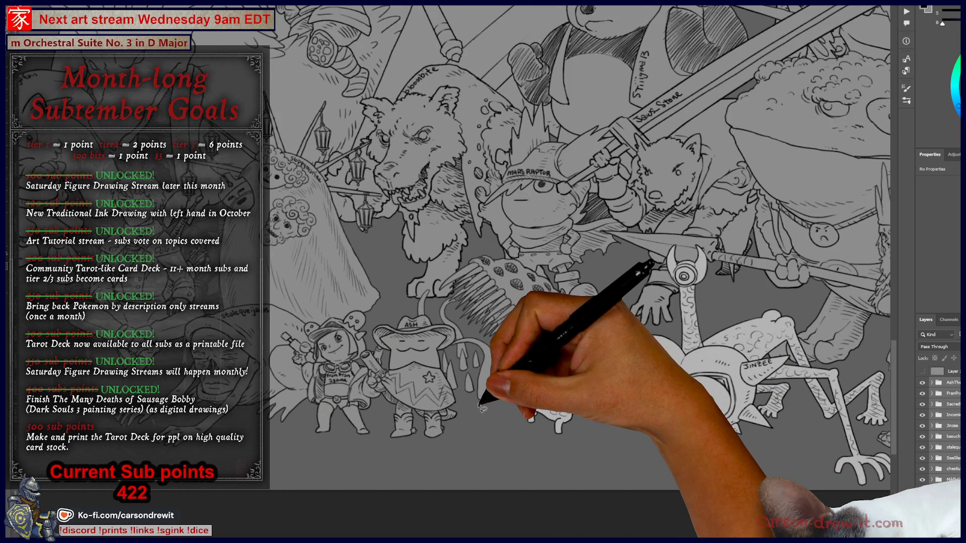
scroll(482, 406, down, 1)
scroll(443, 373, down, 4)
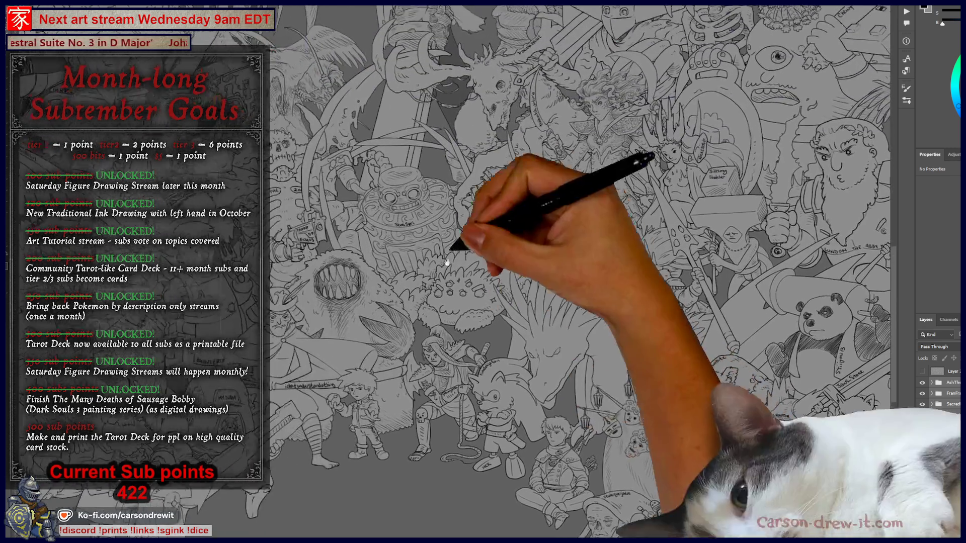
mouse_move(447, 262)
mouse_down()
mouse_move(524, 394)
mouse_move(463, 399)
mouse_move(454, 430)
mouse_move(468, 399)
mouse_move(463, 420)
mouse_move(535, 356)
mouse_move(535, 334)
mouse_move(345, 151)
mouse_move(332, 181)
mouse_up()
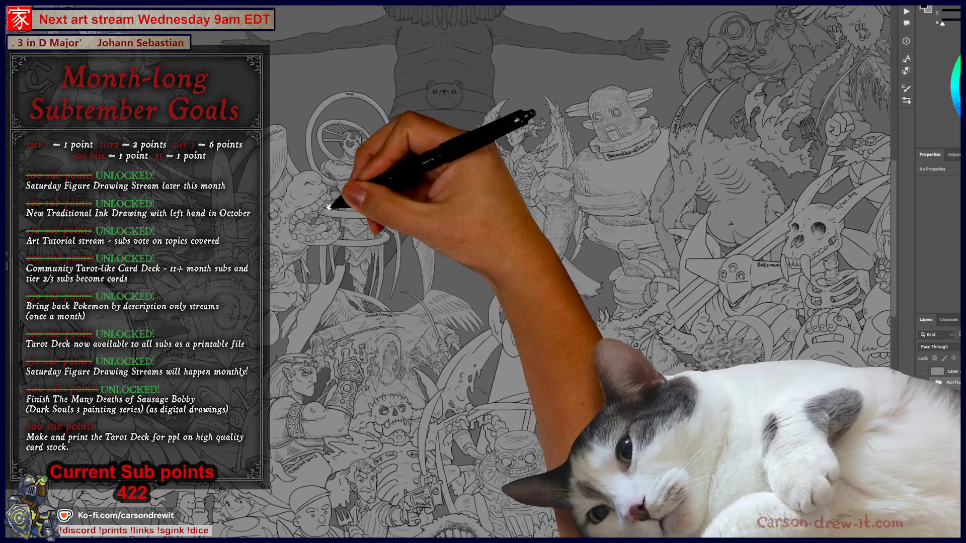
Zoom in on the samurai figure, pan left, and add a new empty layer
click(463, 226)
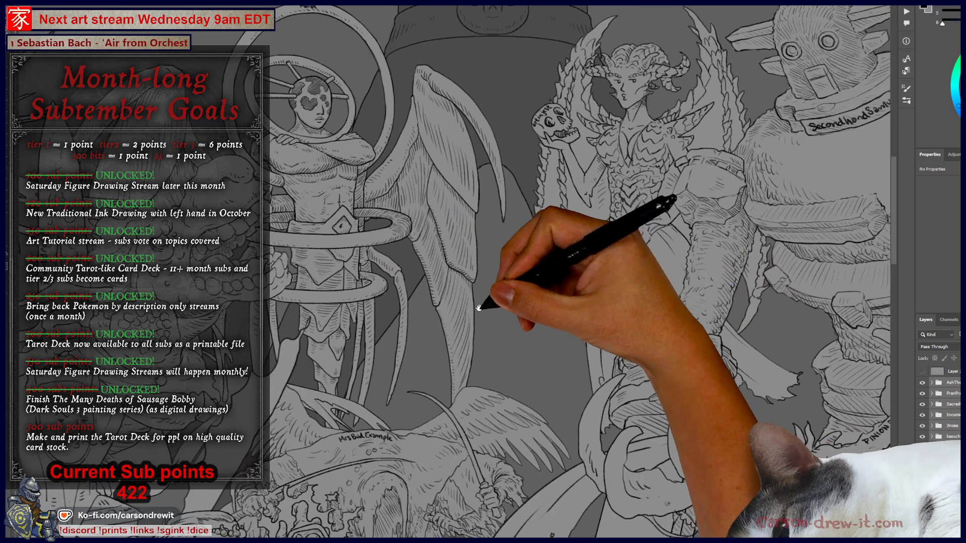
mouse_move(432, 302)
mouse_down()
mouse_move(501, 323)
mouse_move(523, 342)
mouse_up()
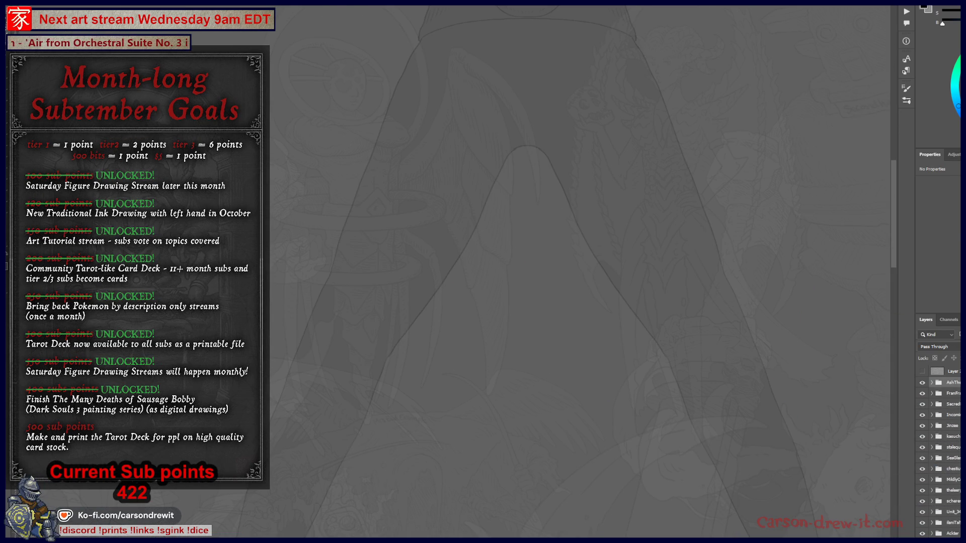
key(ctrl+shift+alt+n)
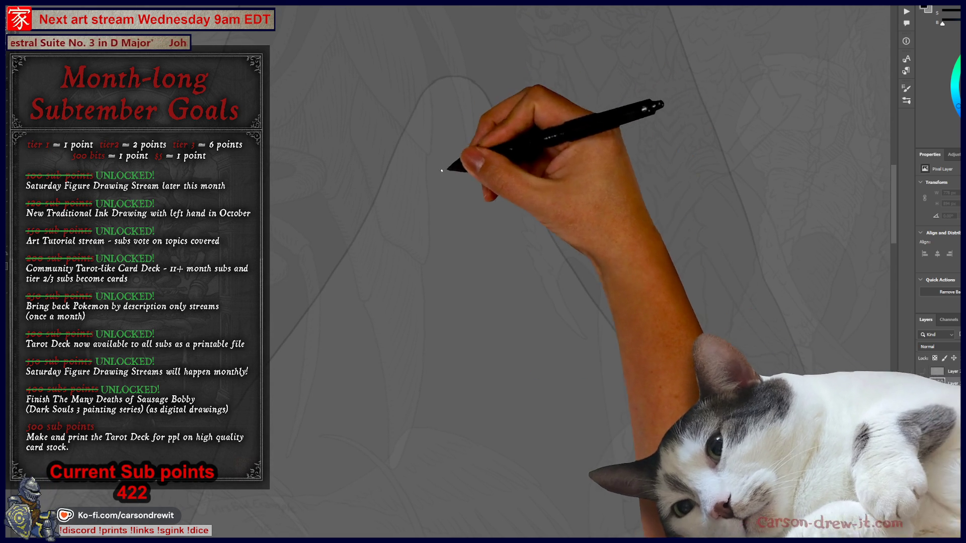
Sketch the head outline, the jaw and chin on the right, and strands on the left
drag(450, 200, 453, 142)
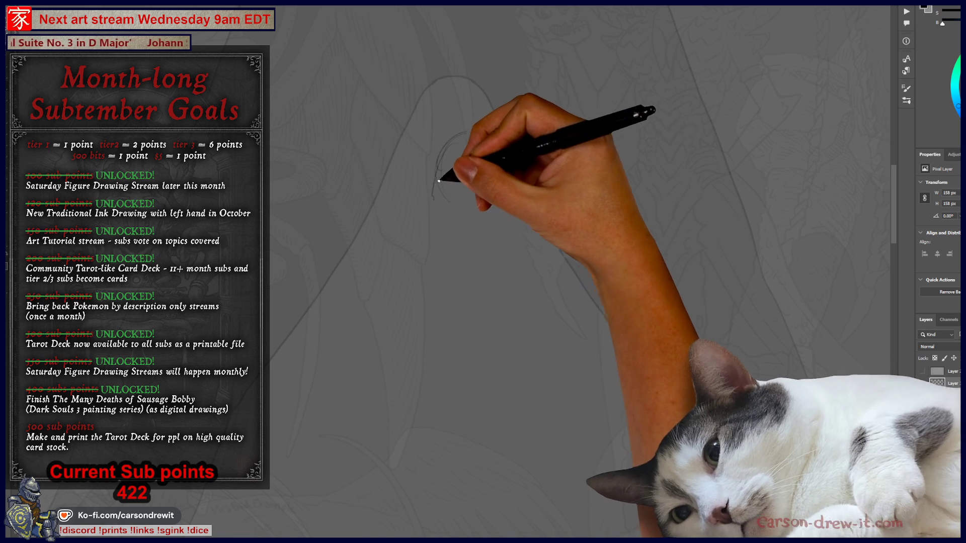
drag(433, 199, 444, 151)
mouse_move(543, 161)
mouse_down()
mouse_move(541, 209)
mouse_move(582, 198)
mouse_move(605, 172)
mouse_up()
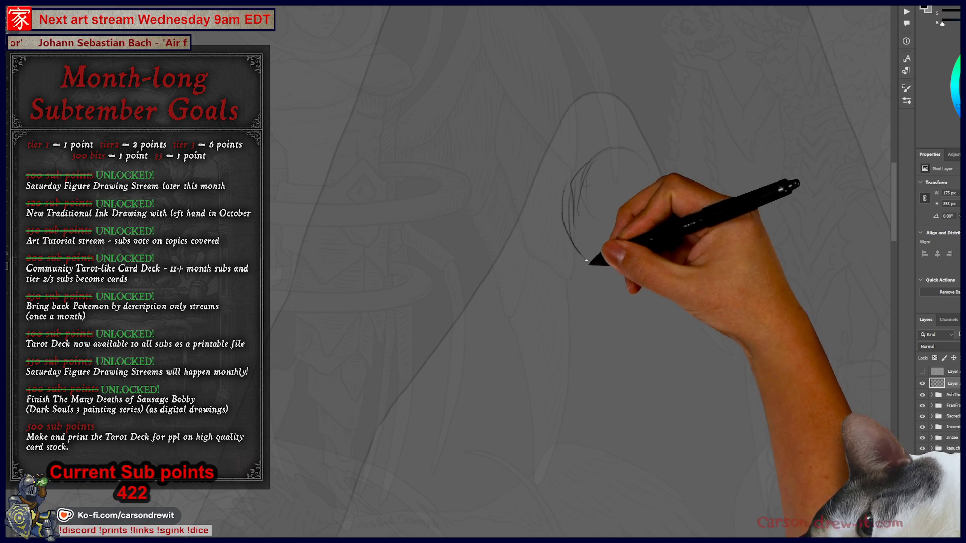
drag(643, 290, 653, 212)
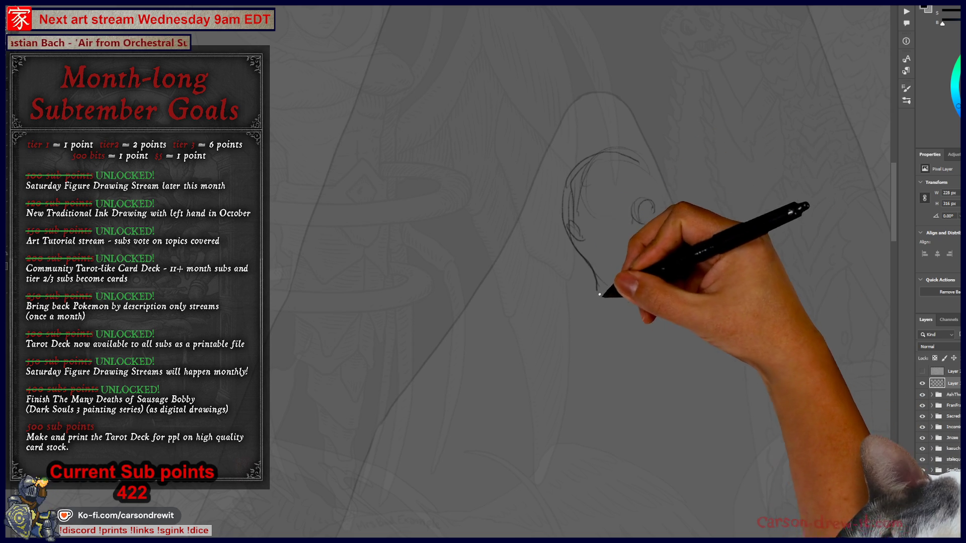
drag(648, 313, 667, 277)
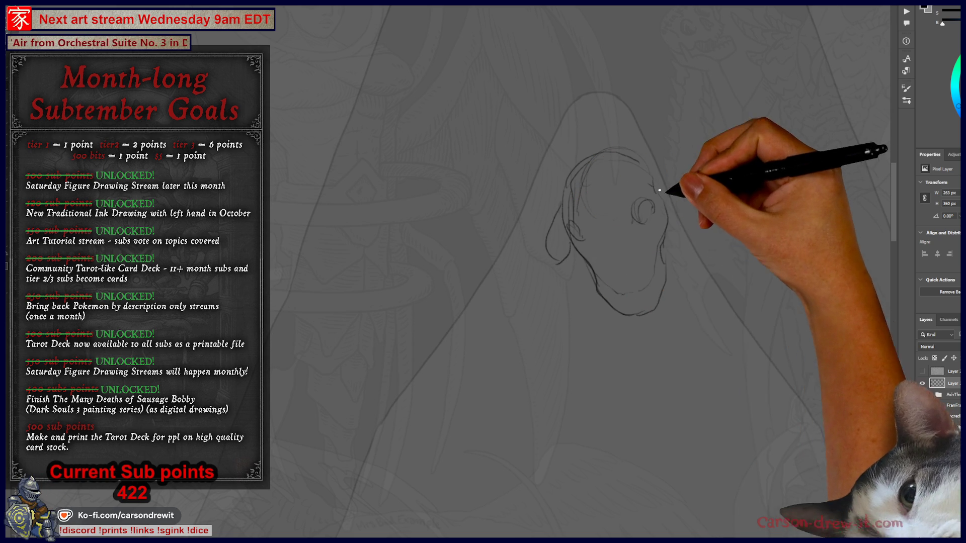
drag(571, 182, 552, 179)
Sketch the two curling horns with inner coil strokes on either side of the head
mouse_move(503, 276)
mouse_down()
mouse_move(498, 283)
mouse_move(390, 219)
mouse_move(469, 122)
mouse_up()
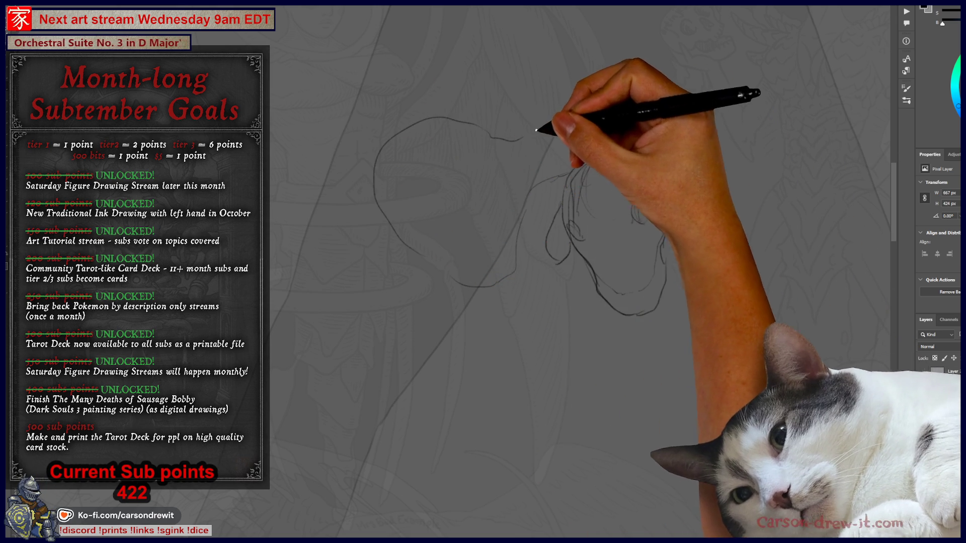
mouse_move(517, 104)
mouse_down()
mouse_move(370, 97)
mouse_move(402, 317)
mouse_move(571, 288)
mouse_up()
drag(611, 147, 699, 151)
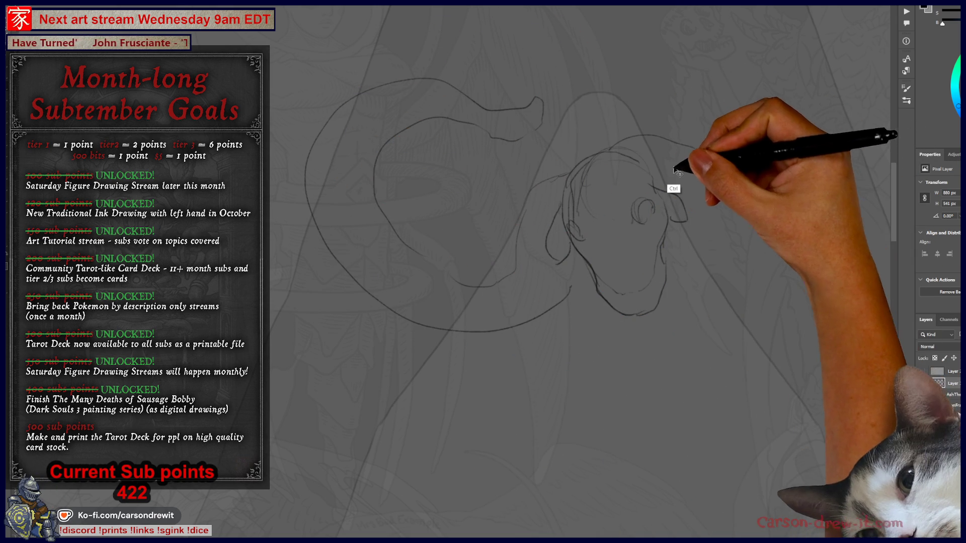
mouse_move(455, 146)
mouse_down()
mouse_move(432, 171)
mouse_move(493, 233)
mouse_move(442, 200)
mouse_move(463, 179)
mouse_move(483, 179)
mouse_move(431, 215)
mouse_up()
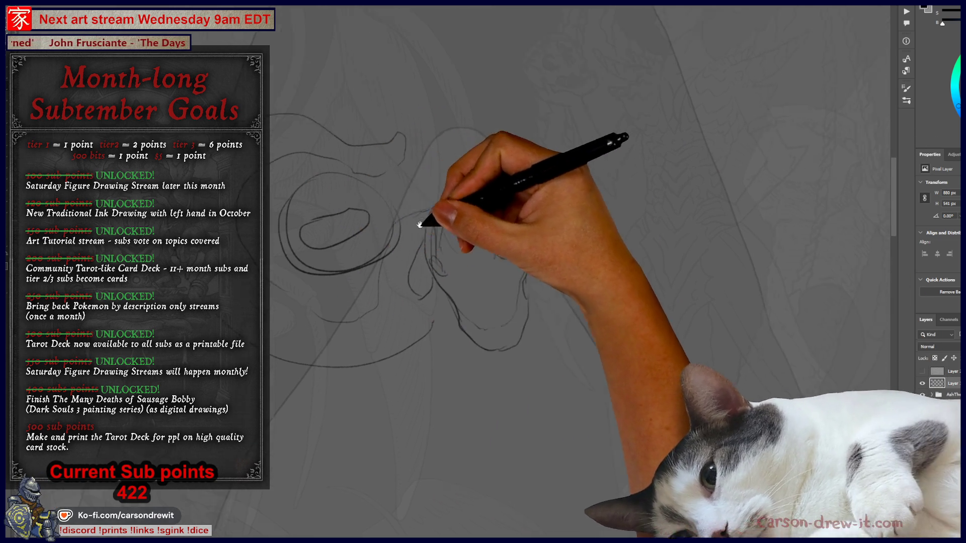
mouse_move(528, 272)
mouse_down()
mouse_move(714, 237)
mouse_move(701, 75)
mouse_move(578, 97)
mouse_move(516, 136)
mouse_up()
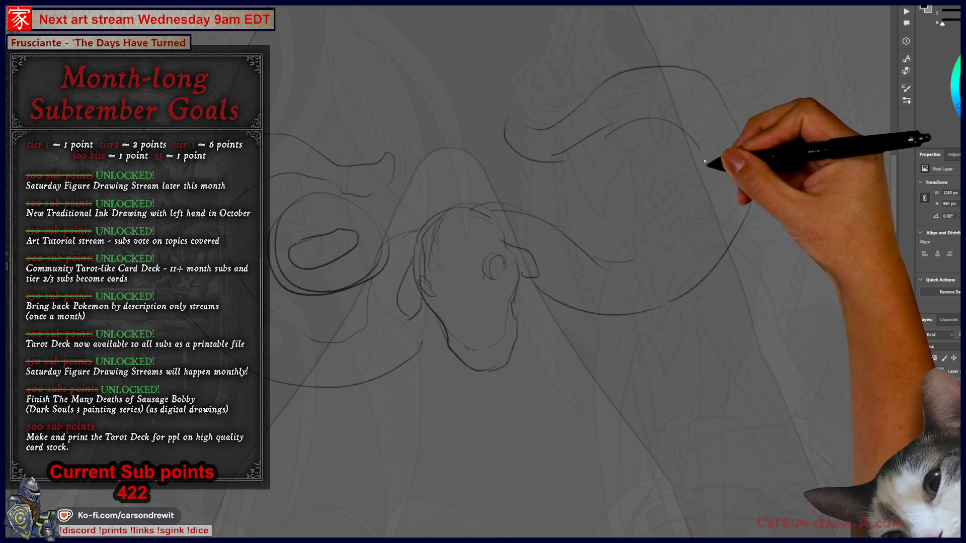
mouse_move(628, 132)
mouse_down()
mouse_move(571, 161)
mouse_move(599, 146)
mouse_move(575, 192)
mouse_move(628, 183)
mouse_move(656, 119)
mouse_up()
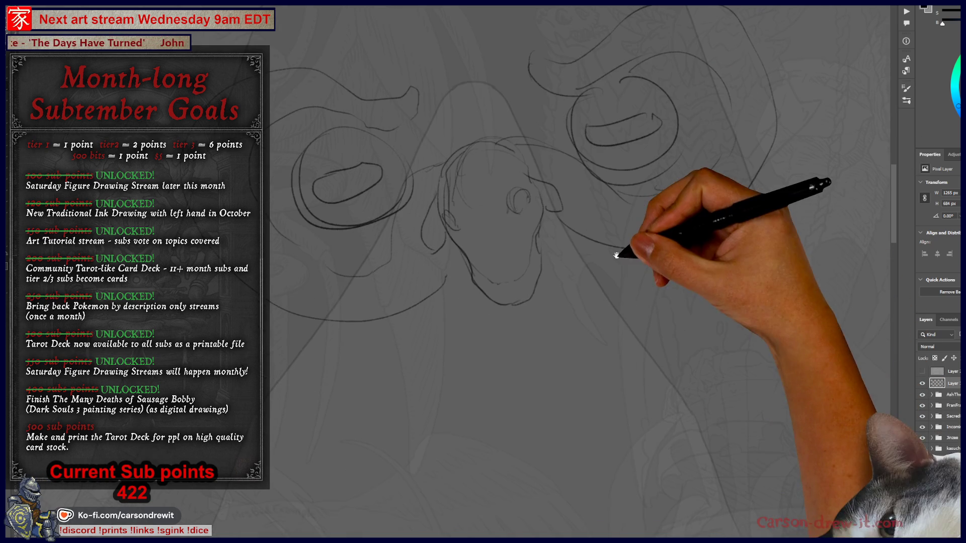
mouse_move(649, 305)
mouse_down()
mouse_move(627, 316)
mouse_move(556, 308)
mouse_move(556, 319)
mouse_up()
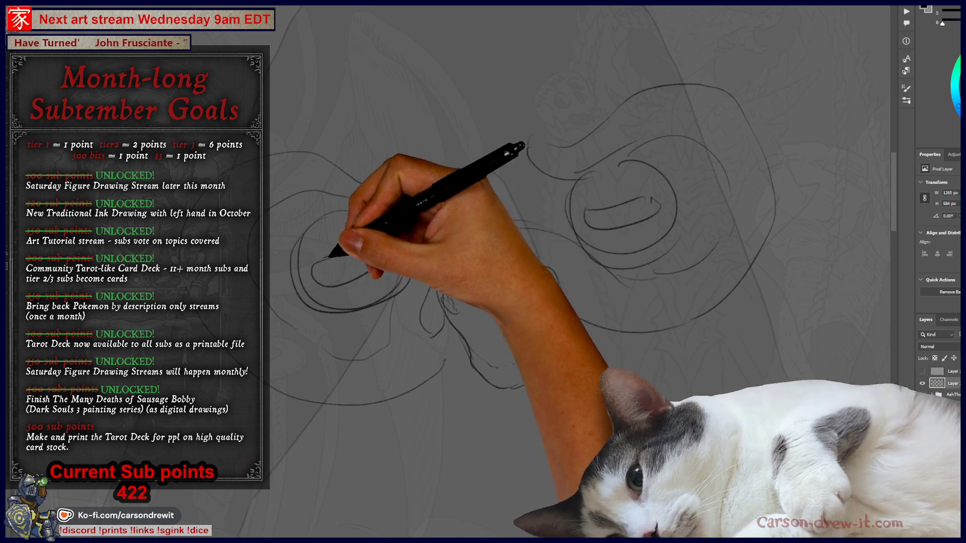
mouse_move(549, 370)
mouse_down()
mouse_move(567, 341)
mouse_move(572, 362)
mouse_move(532, 377)
mouse_move(529, 362)
mouse_up()
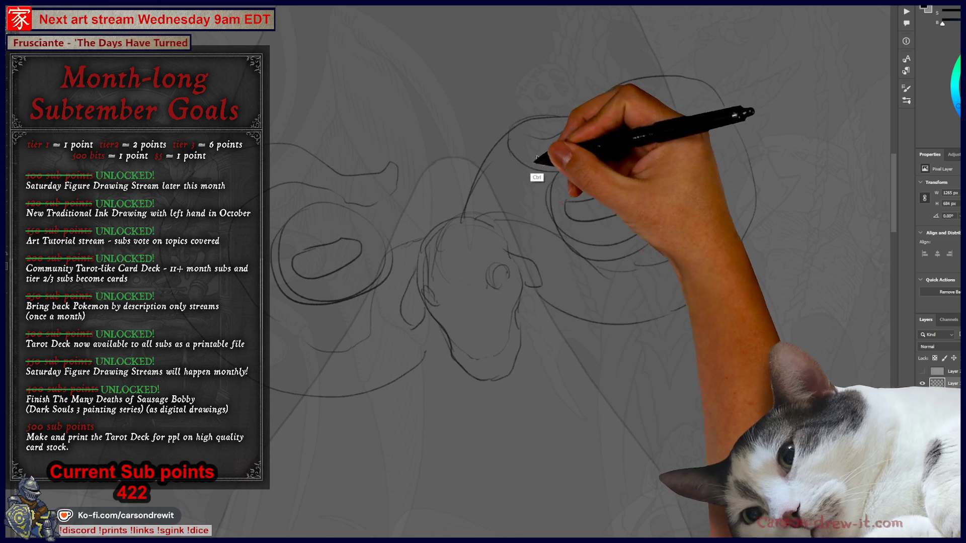
Extend the arc rising toward the right horn and sweep its curve further upward
mouse_move(455, 201)
mouse_down()
mouse_move(516, 158)
mouse_move(549, 215)
mouse_move(491, 168)
mouse_move(577, 101)
mouse_move(738, 131)
mouse_move(739, 189)
mouse_move(642, 265)
mouse_move(647, 280)
mouse_up()
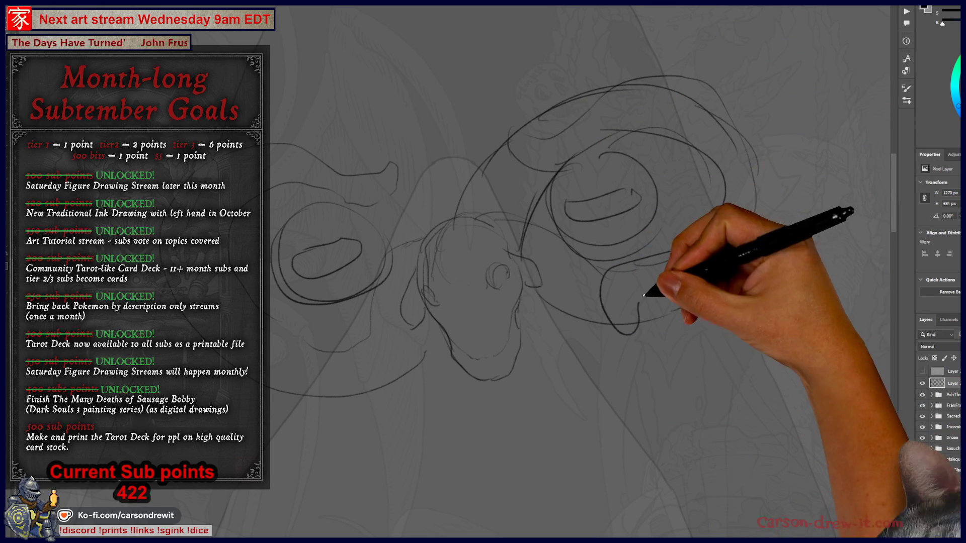
drag(770, 198, 749, 135)
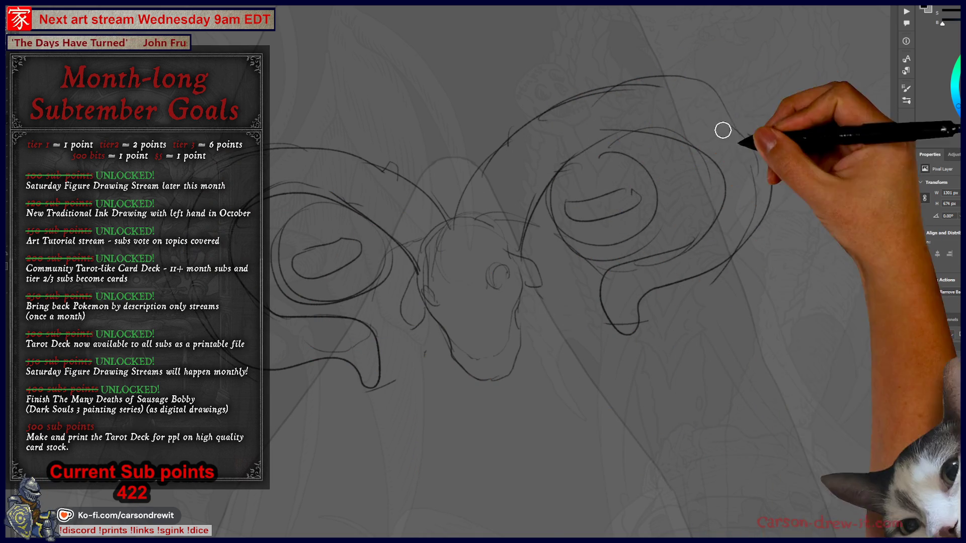
mouse_move(554, 338)
mouse_down()
mouse_move(588, 328)
mouse_move(589, 344)
mouse_move(594, 337)
mouse_up()
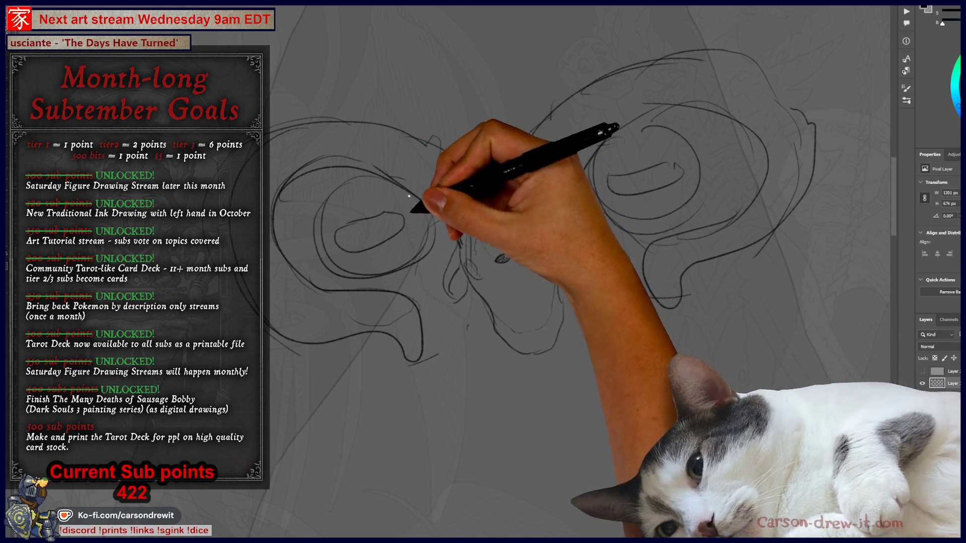
drag(518, 322, 515, 277)
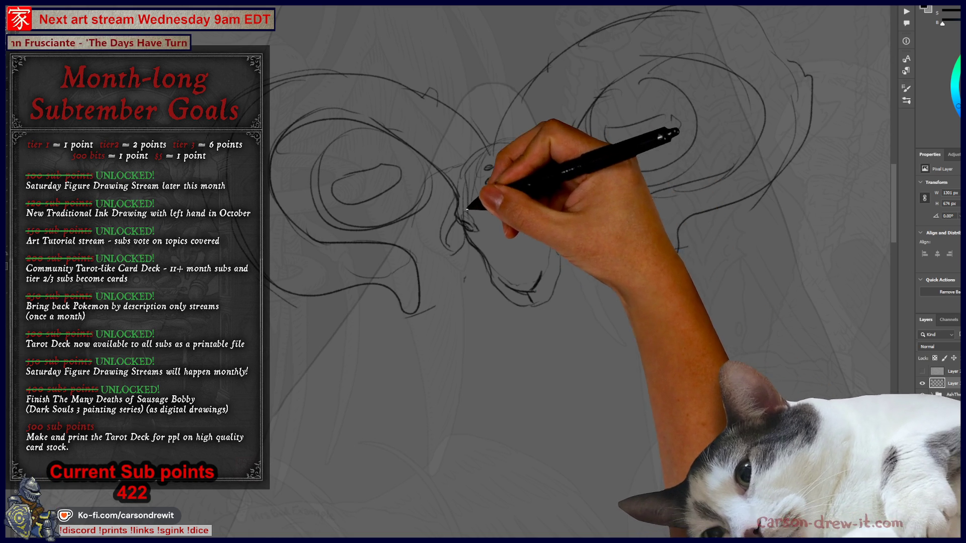
Add another eye below the others, then sketch the face side, neck and chest strokes
drag(504, 208, 496, 213)
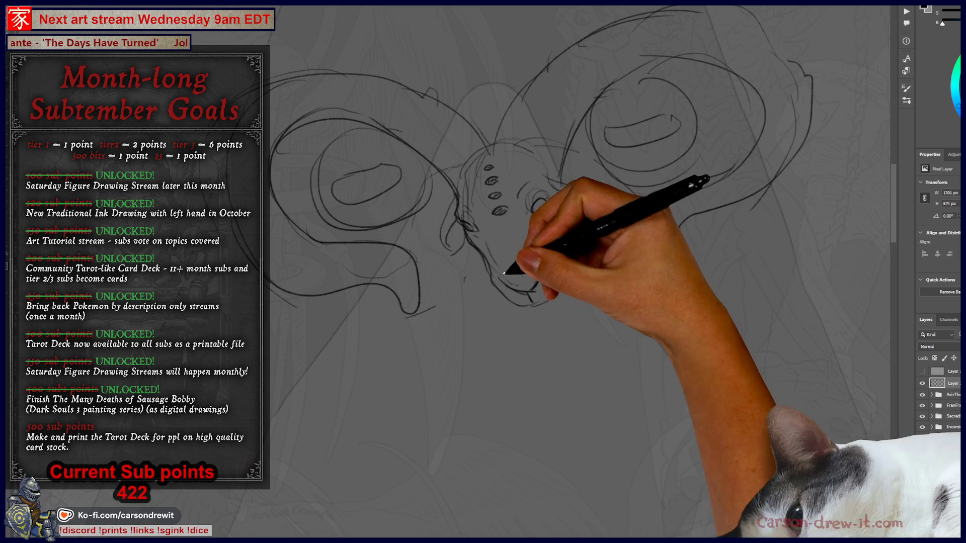
drag(556, 327, 571, 278)
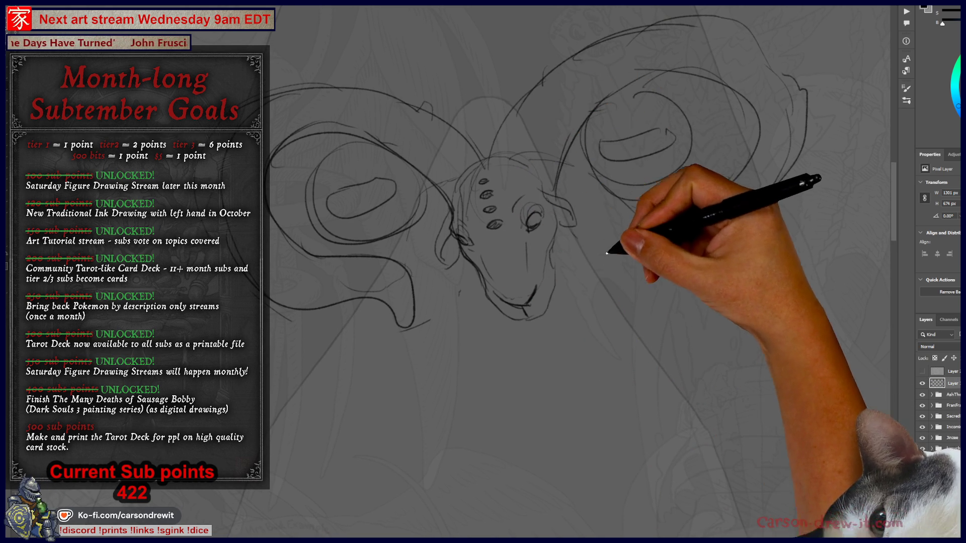
drag(610, 323, 592, 332)
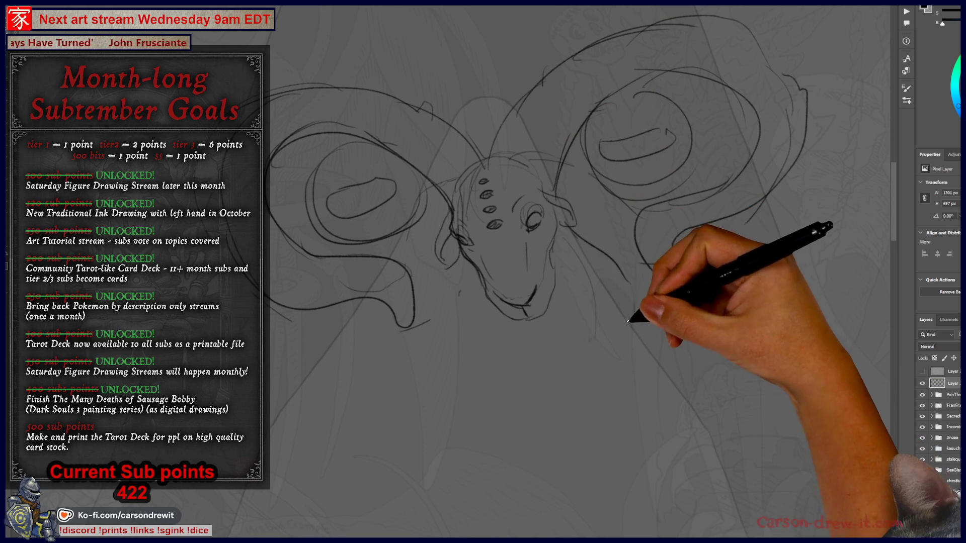
drag(455, 302, 468, 375)
key(ctrl)
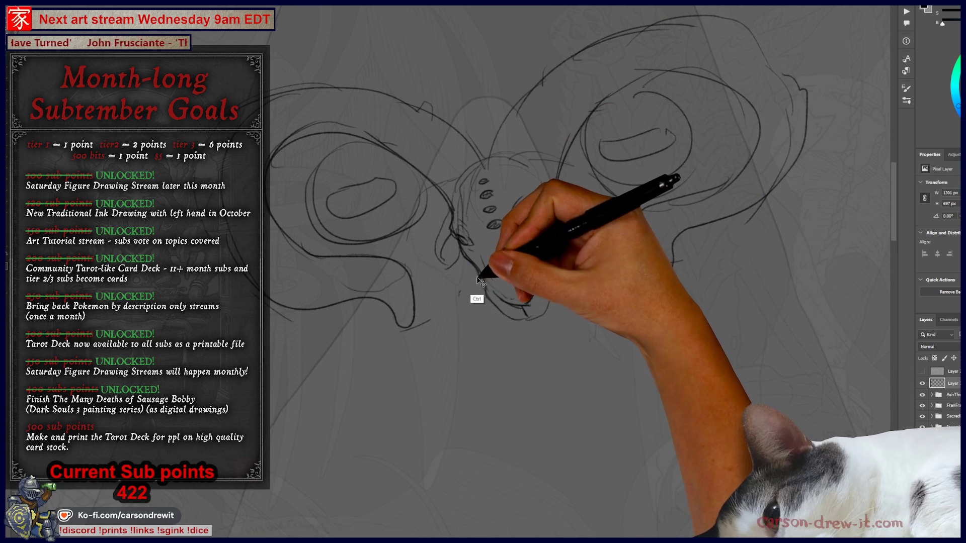
drag(470, 282, 528, 357)
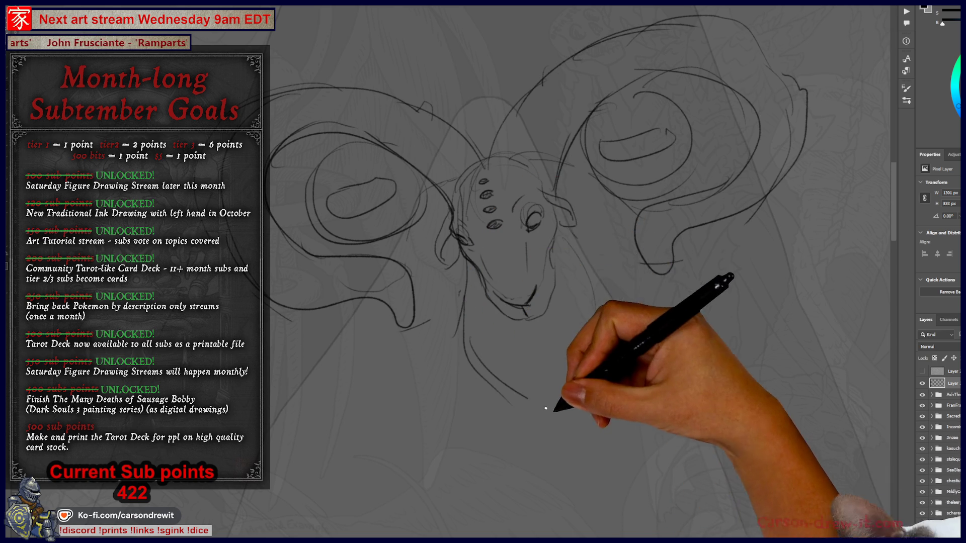
mouse_move(579, 261)
mouse_down()
mouse_move(608, 323)
mouse_move(578, 409)
mouse_move(559, 418)
mouse_up()
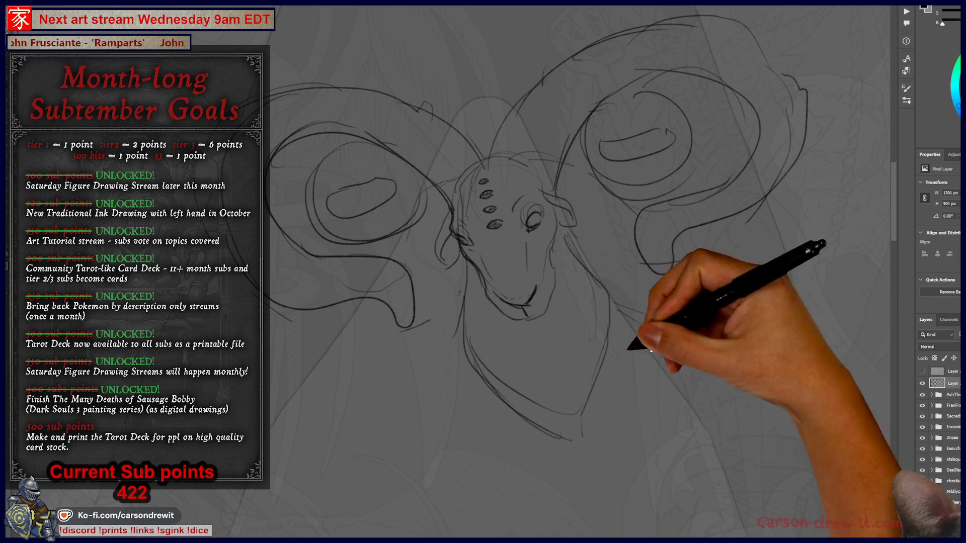
drag(459, 353, 502, 414)
Add a faint line near the neck and shoulder, reframing to show both horns
scroll(483, 352, down, 3)
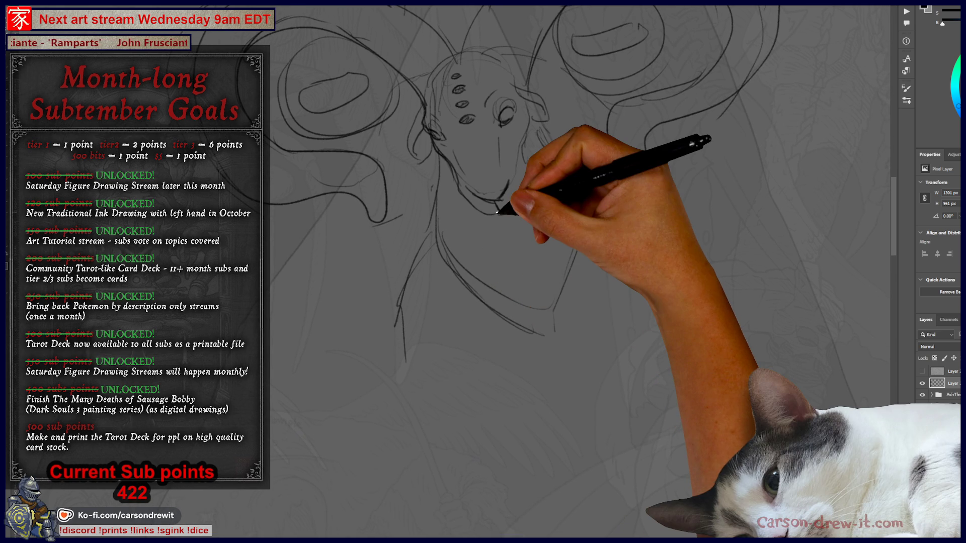
drag(395, 237, 426, 366)
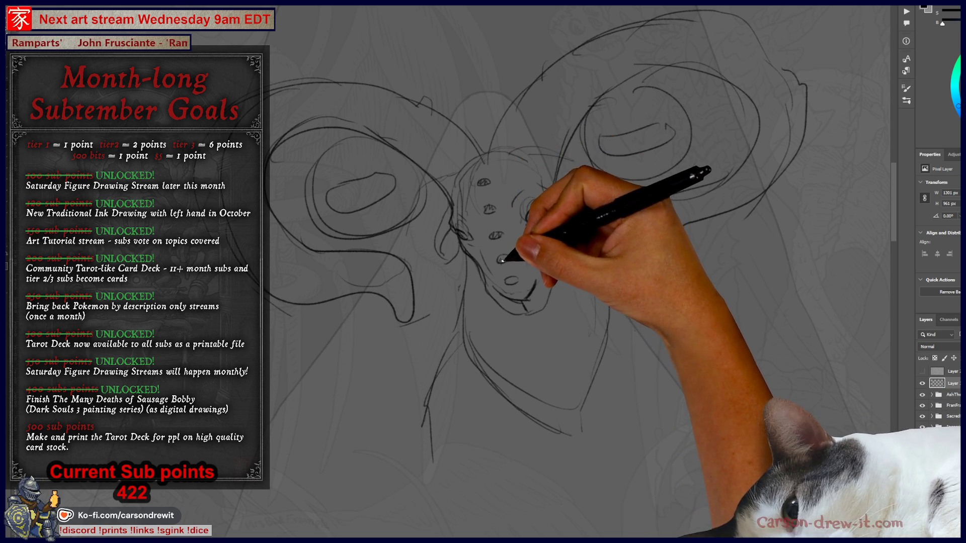
drag(561, 345, 566, 307)
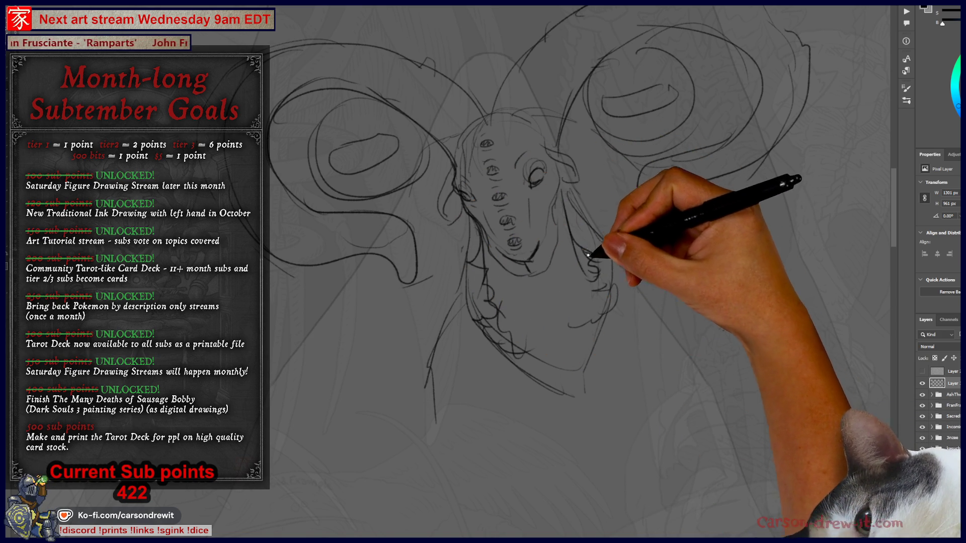
drag(582, 319, 571, 473)
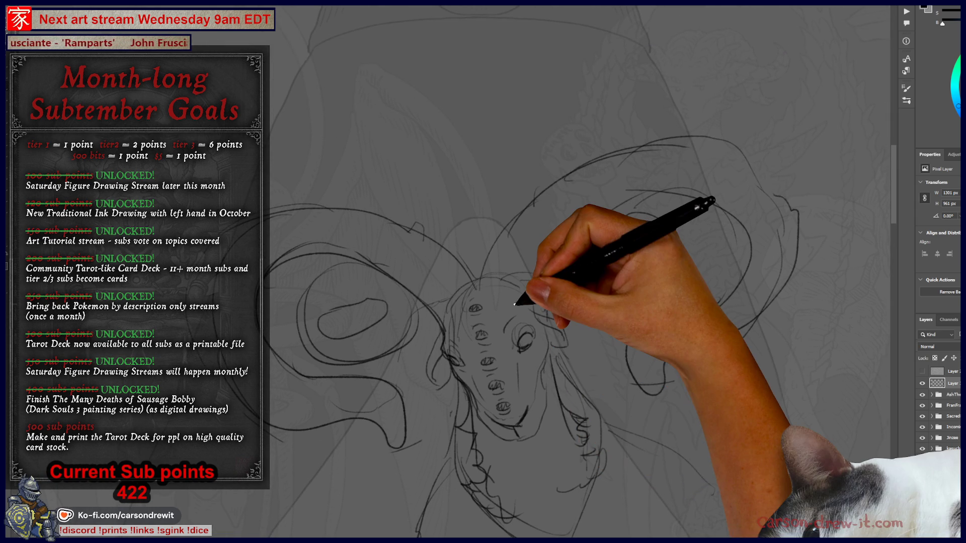
key(ctrl+minus)
key(ctrl+minus)
key(ctrl+minus)
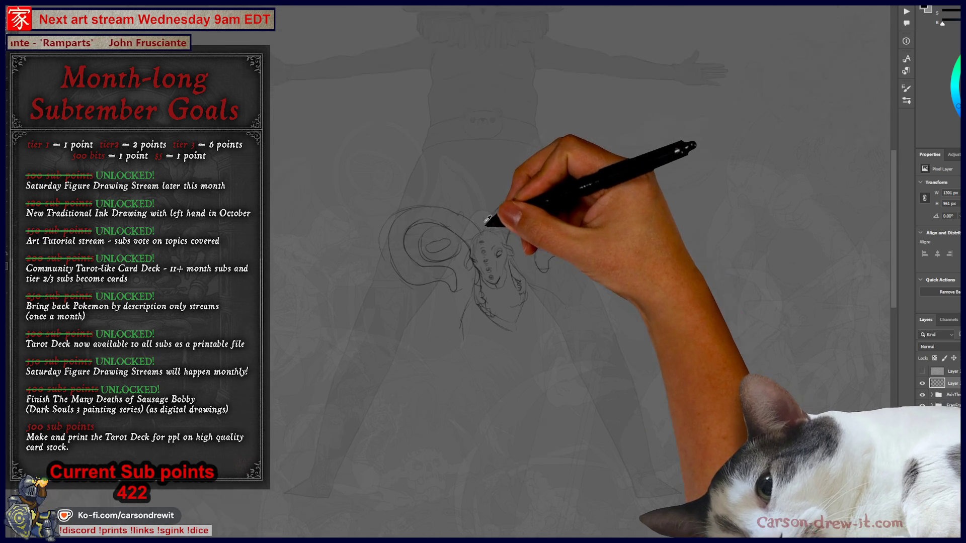
key(ctrl+plus)
key(ctrl+plus)
key(ctrl+plus)
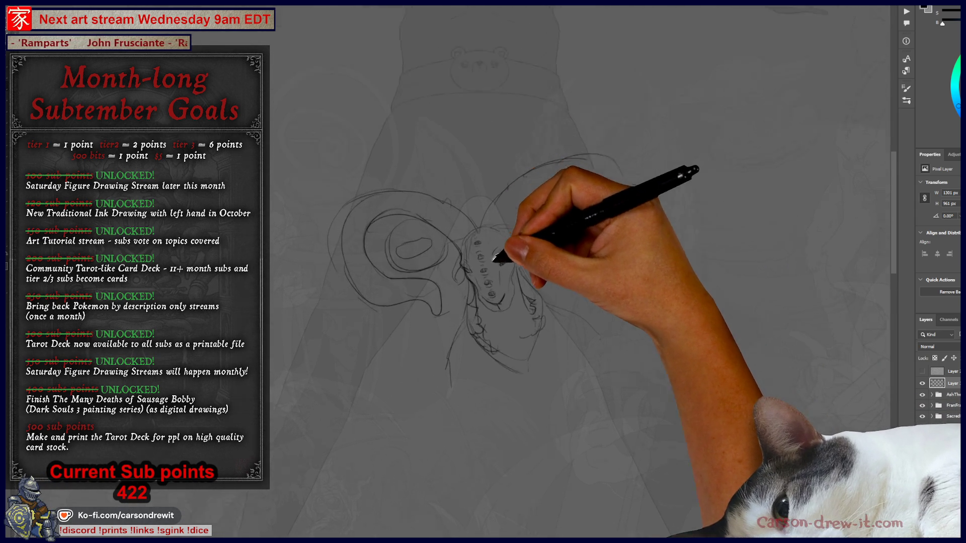
mouse_move(530, 340)
mouse_down()
mouse_move(557, 201)
mouse_move(529, 225)
mouse_up()
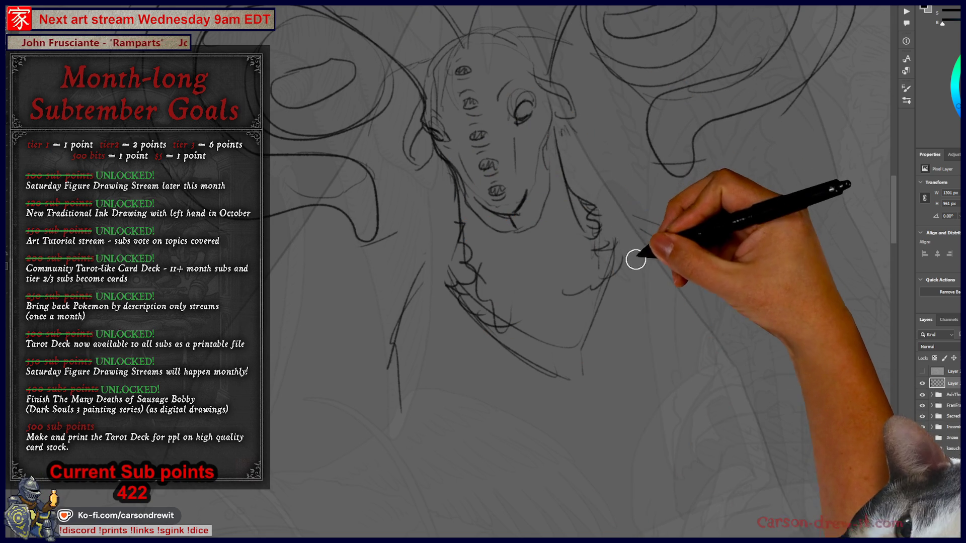
drag(459, 323, 559, 365)
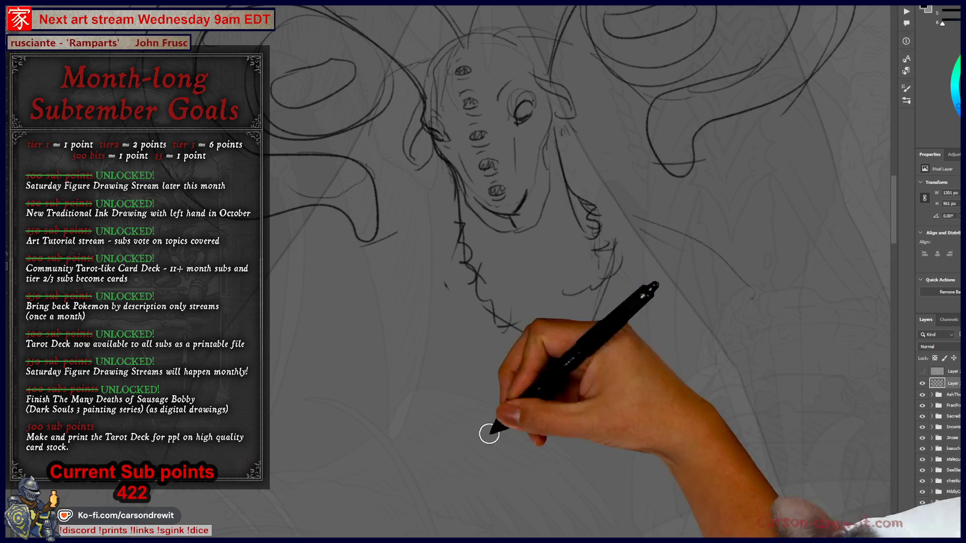
drag(732, 295, 677, 302)
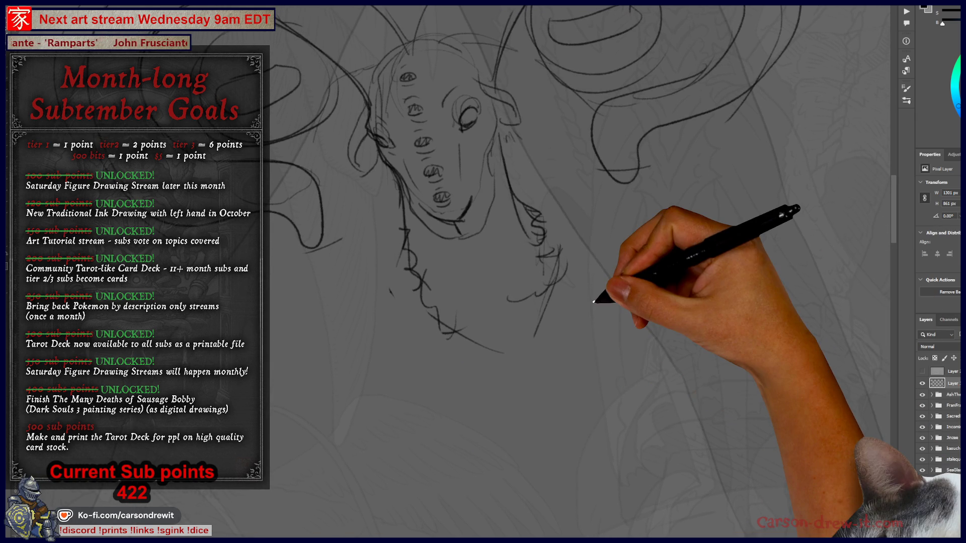
scroll(593, 302, down, 3)
mouse_move(500, 328)
mouse_down()
mouse_move(443, 306)
mouse_move(439, 270)
mouse_up()
scroll(439, 270, down, 2)
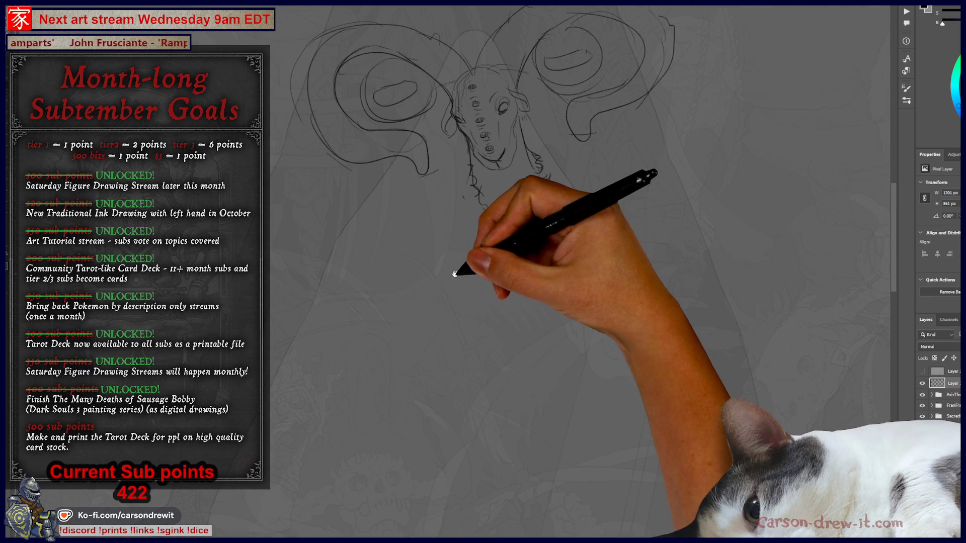
Sketch the neck, chin spiral, shoulder, feathered torso and long robe lines below the creature's head
mouse_move(494, 152)
mouse_down()
mouse_move(500, 224)
mouse_move(528, 205)
mouse_move(553, 225)
mouse_up()
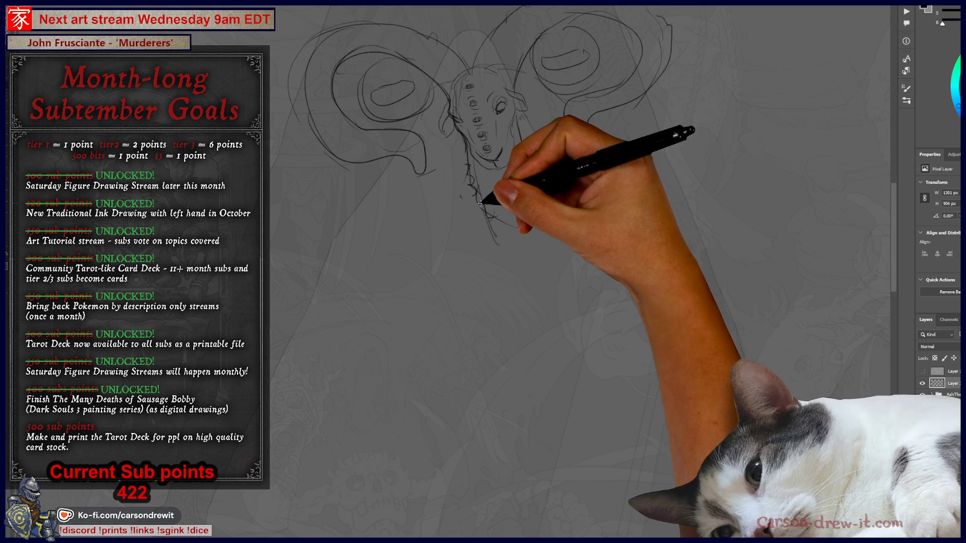
drag(485, 216, 431, 242)
mouse_move(475, 192)
mouse_down()
mouse_move(442, 233)
mouse_move(459, 311)
mouse_up()
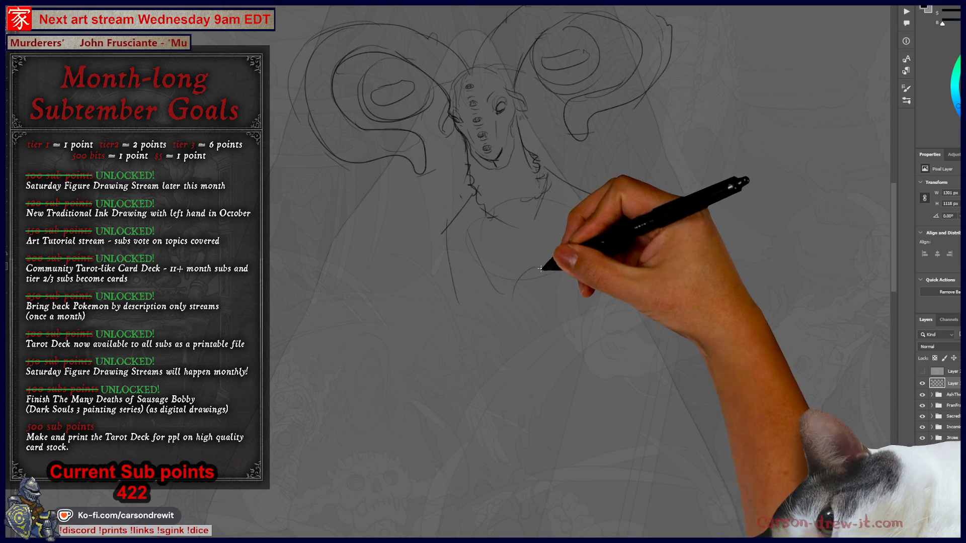
drag(555, 327, 532, 357)
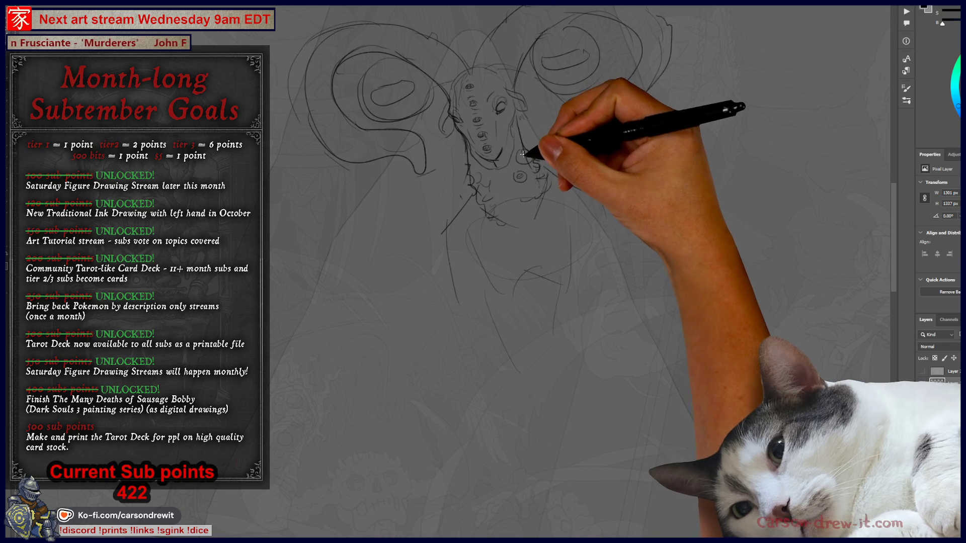
drag(468, 174, 500, 197)
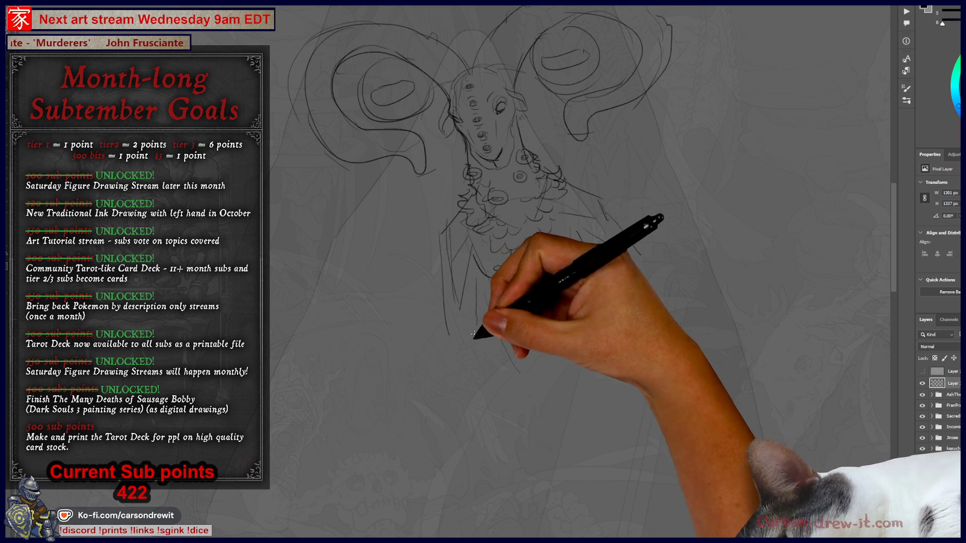
mouse_move(447, 283)
mouse_down()
mouse_move(459, 399)
mouse_move(496, 409)
mouse_move(653, 288)
mouse_move(659, 397)
mouse_move(650, 305)
mouse_up()
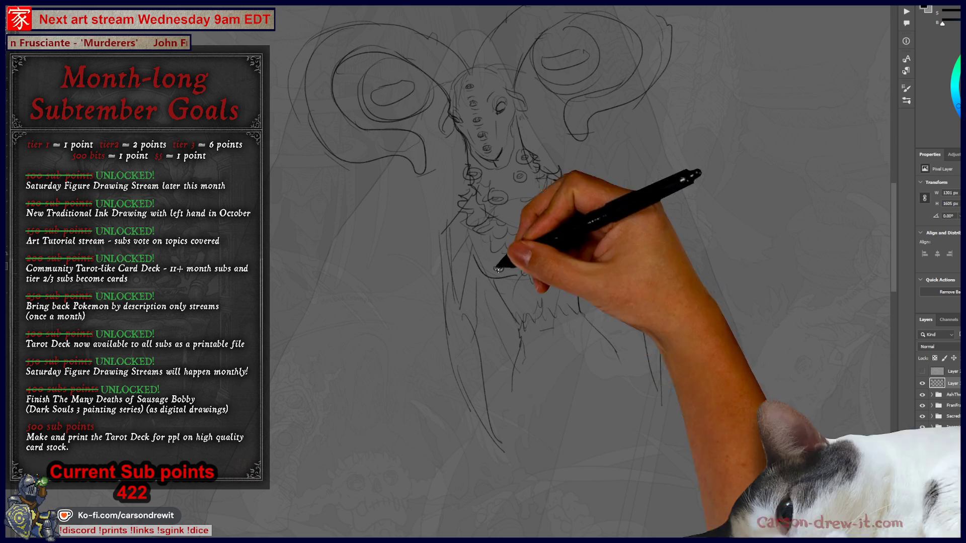
Add feather scallops across the chest and a curved belly stroke extending down toward the legs
mouse_move(488, 264)
mouse_down()
mouse_move(549, 292)
mouse_move(571, 229)
mouse_up()
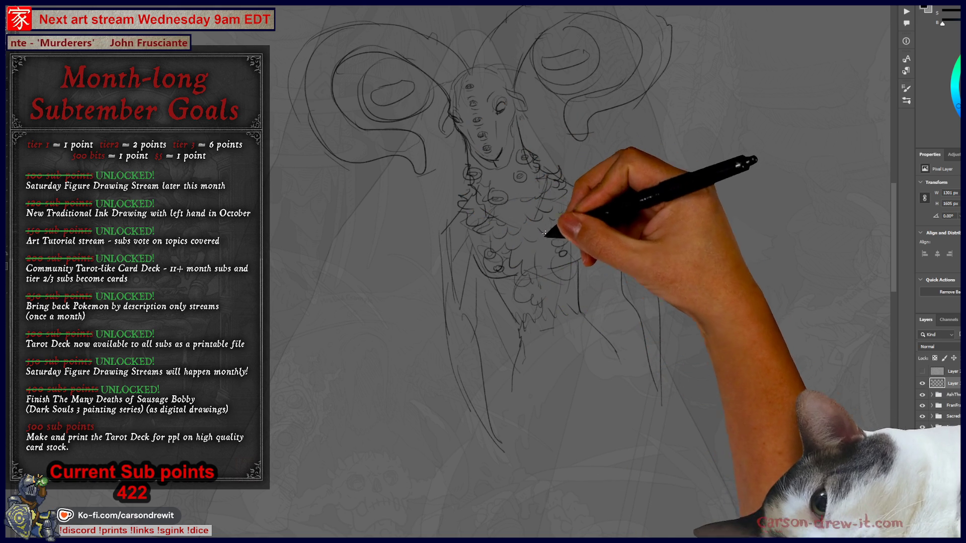
drag(585, 287, 572, 306)
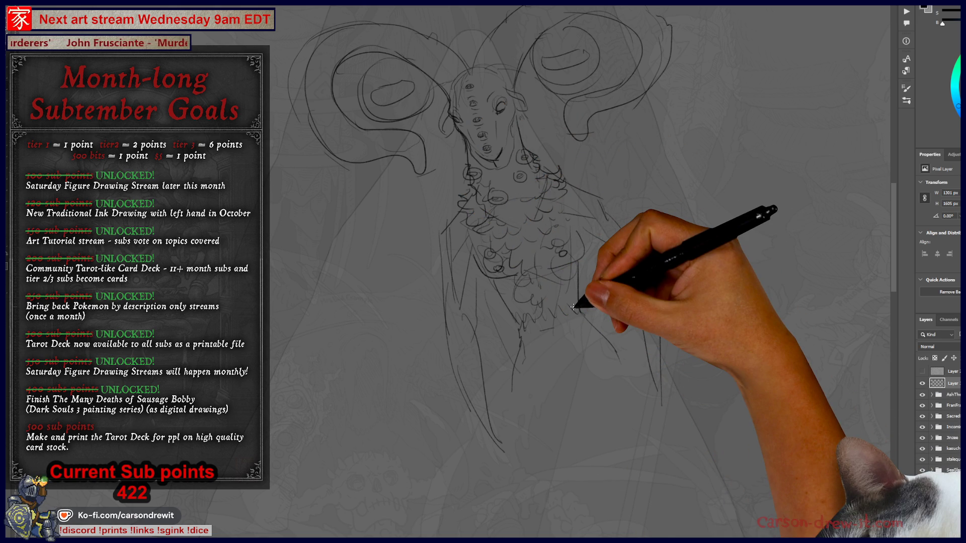
mouse_move(572, 305)
mouse_down()
mouse_move(502, 201)
mouse_move(478, 211)
mouse_move(527, 257)
mouse_up()
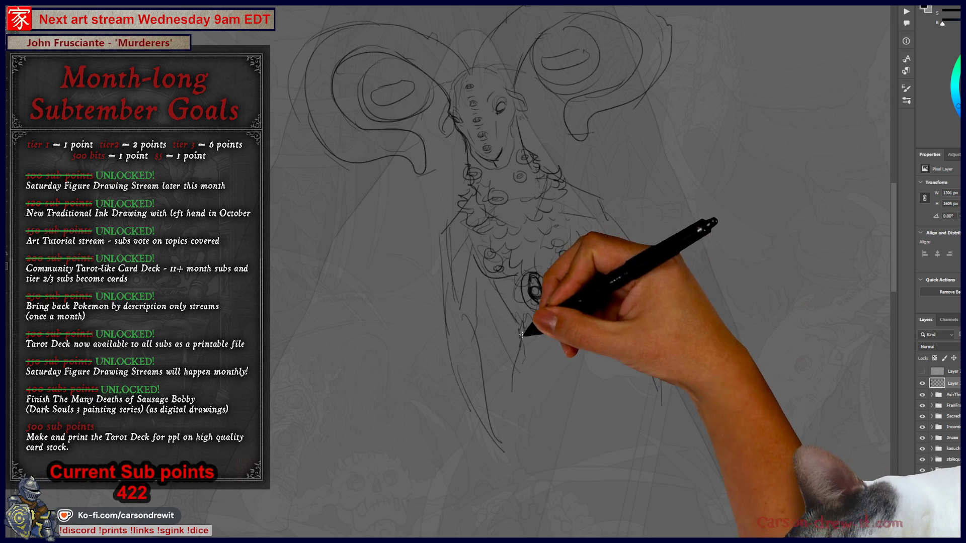
mouse_move(526, 431)
mouse_down()
mouse_move(603, 397)
mouse_move(637, 401)
mouse_move(647, 379)
mouse_move(642, 406)
mouse_move(659, 413)
mouse_up()
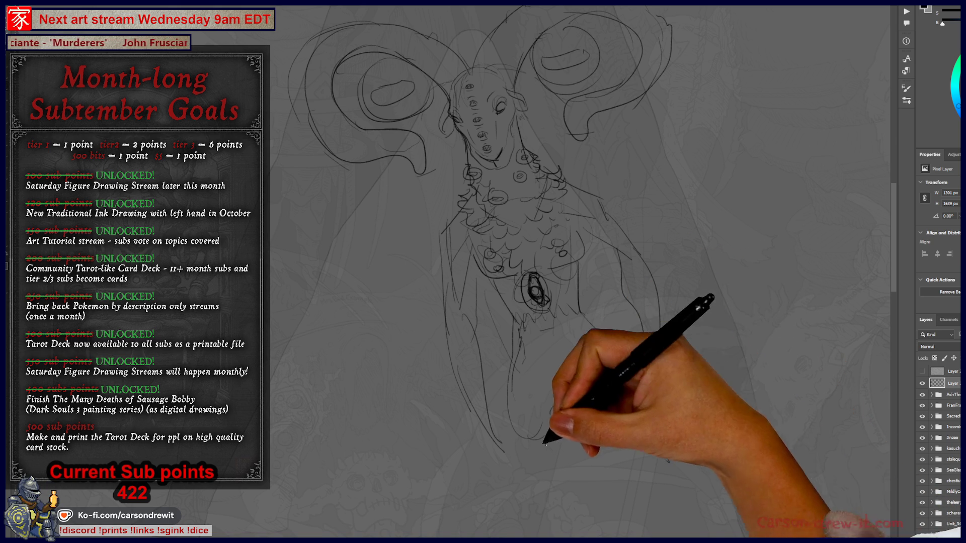
drag(525, 437, 538, 497)
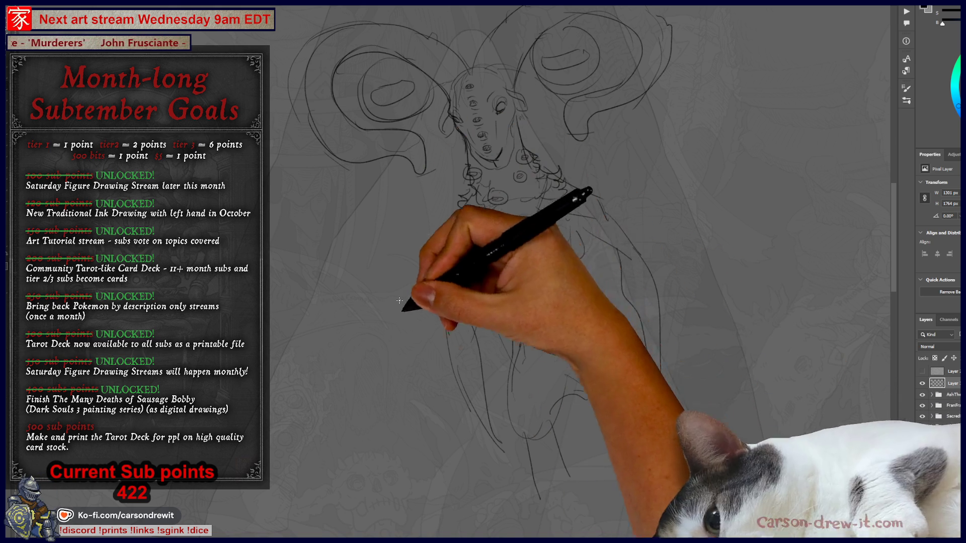
Try claw hands on both sides, undo them, and restore the last belly stroke
mouse_move(467, 409)
mouse_down()
mouse_move(459, 431)
mouse_move(500, 410)
mouse_up()
mouse_move(586, 371)
mouse_down()
mouse_move(647, 384)
mouse_move(642, 414)
mouse_move(670, 397)
mouse_move(684, 370)
mouse_up()
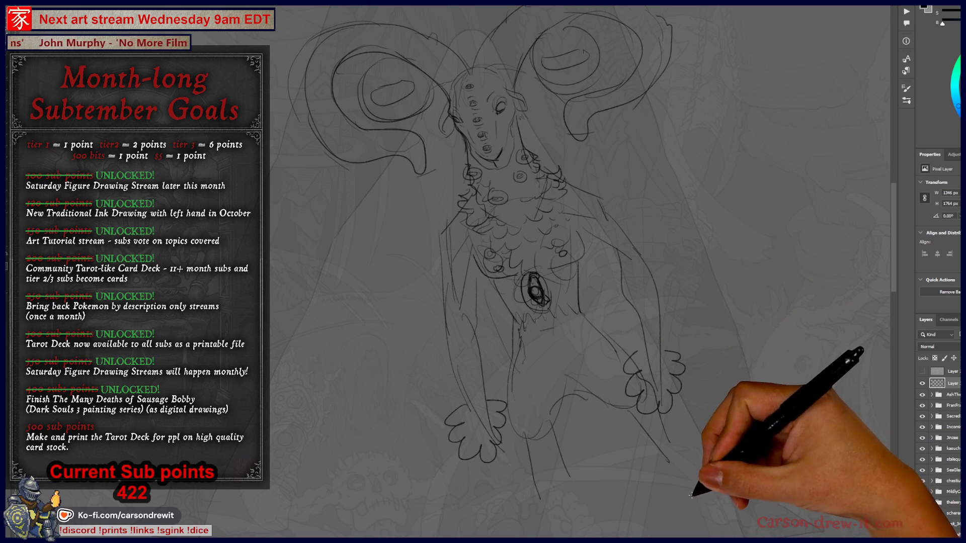
key(ctrl+z)
key(ctrl+z)
key(ctrl+z)
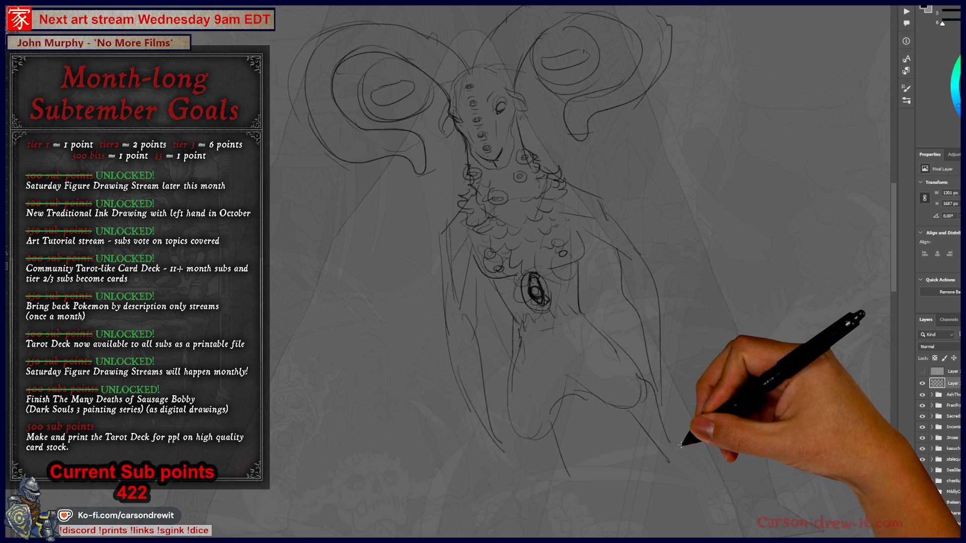
key(ctrl+shift+z)
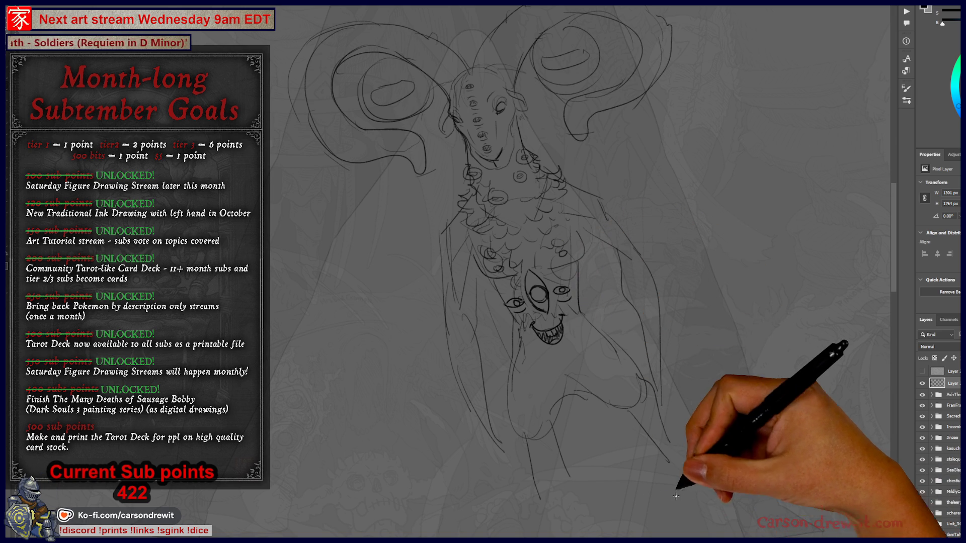
scroll(629, 392, up, 5)
Redraw the belly face as a large almond eye with small oval eyes and pupils around it
drag(619, 346, 631, 467)
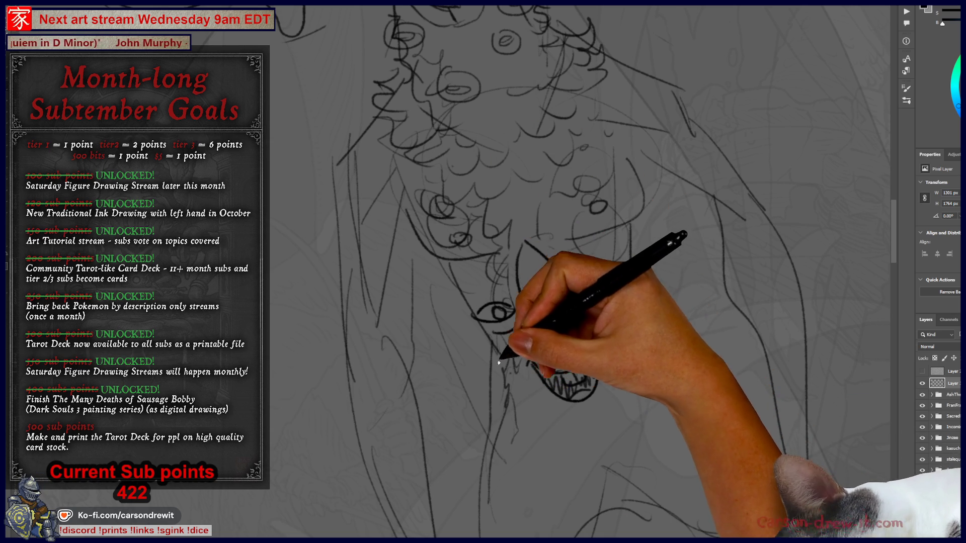
mouse_move(492, 344)
mouse_down()
mouse_move(459, 289)
mouse_move(445, 330)
mouse_move(424, 349)
mouse_move(449, 350)
mouse_move(453, 399)
mouse_move(492, 479)
mouse_move(696, 421)
mouse_up()
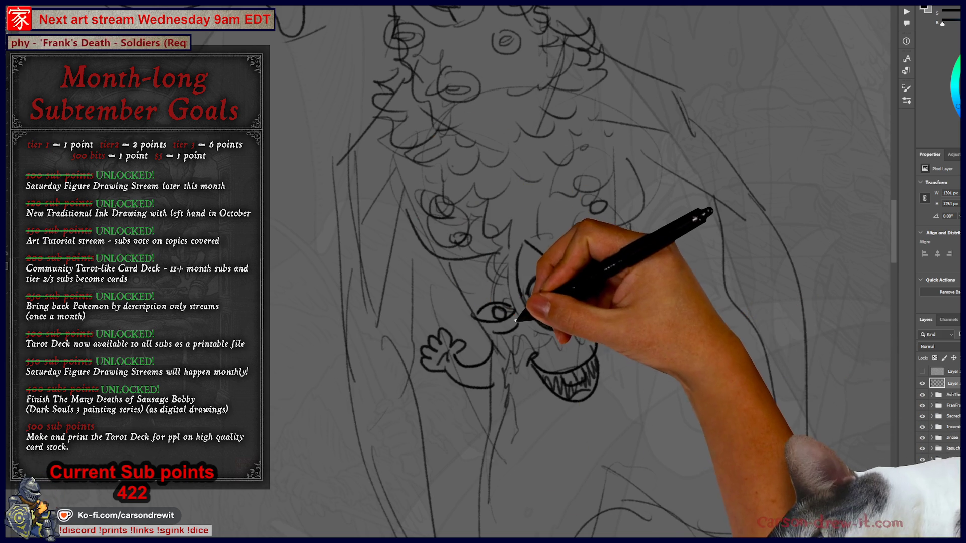
mouse_move(503, 322)
mouse_down()
mouse_move(487, 317)
mouse_move(511, 325)
mouse_move(538, 360)
mouse_move(570, 358)
mouse_up()
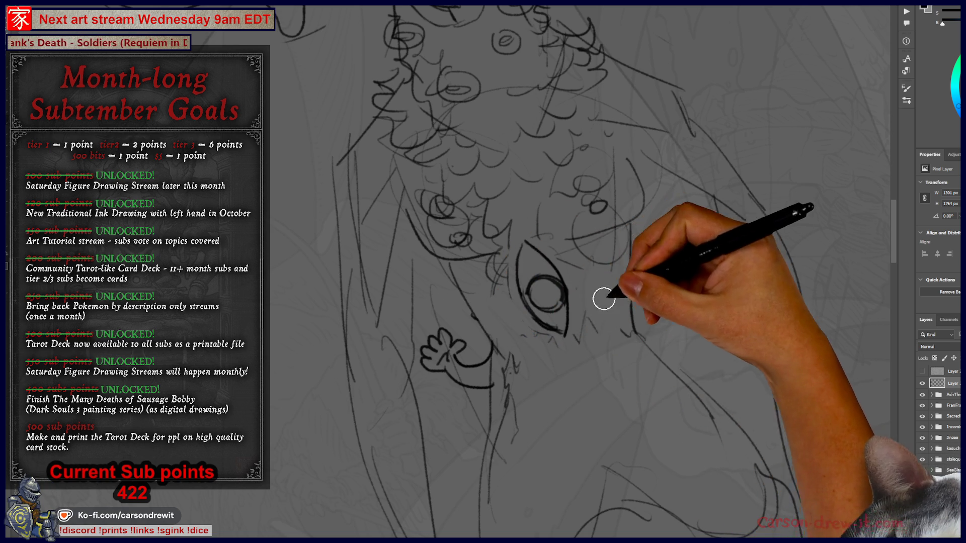
mouse_move(509, 216)
mouse_down()
mouse_move(539, 209)
mouse_move(523, 217)
mouse_up()
mouse_move(548, 352)
mouse_down()
mouse_move(566, 346)
mouse_move(585, 364)
mouse_up()
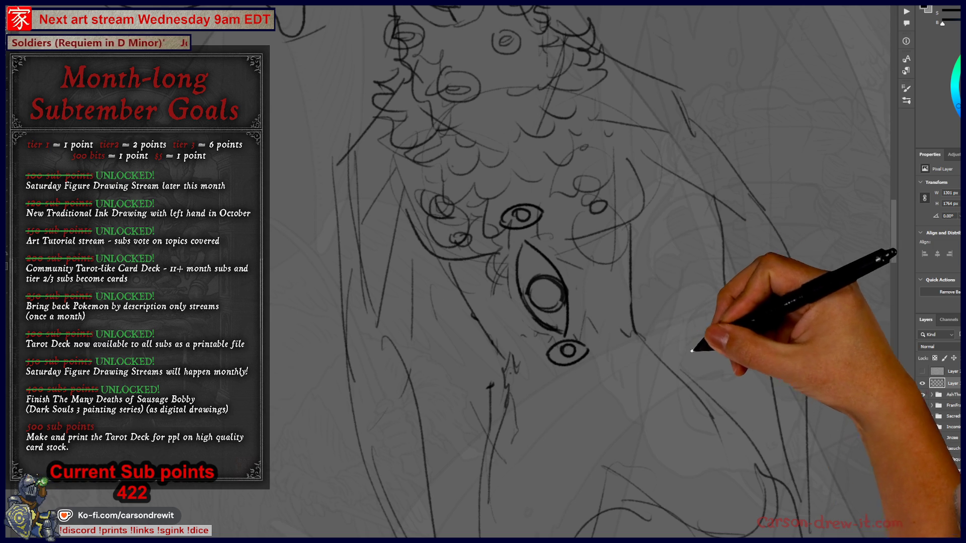
mouse_move(649, 341)
mouse_down()
mouse_move(633, 365)
mouse_move(677, 402)
mouse_move(650, 320)
mouse_up()
mouse_move(632, 172)
mouse_down()
mouse_move(686, 233)
mouse_move(565, 80)
mouse_move(610, 259)
mouse_move(553, 49)
mouse_up()
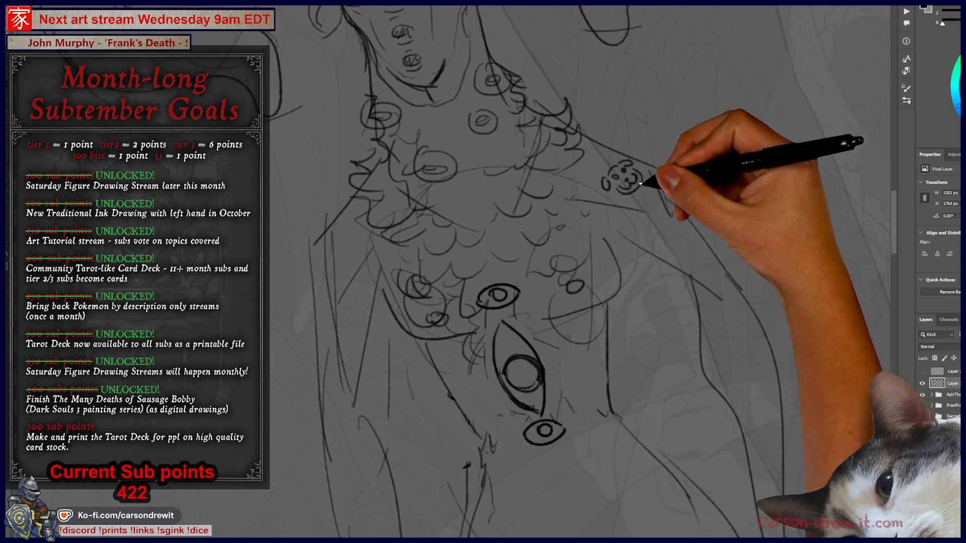
Add strokes under the small face doodle and curved lids around the lower eye
mouse_move(634, 203)
mouse_down()
mouse_move(645, 197)
mouse_move(671, 220)
mouse_up()
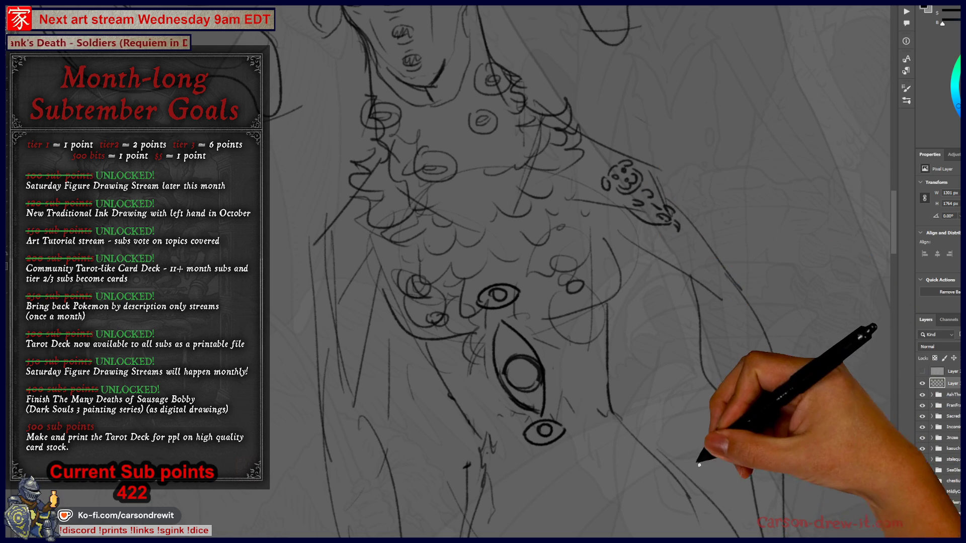
drag(670, 445, 659, 421)
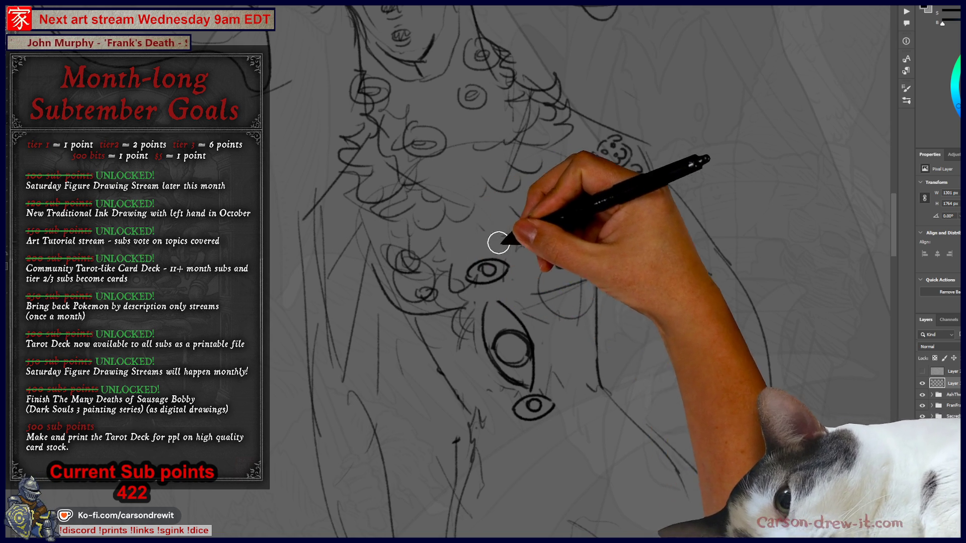
drag(470, 271, 514, 284)
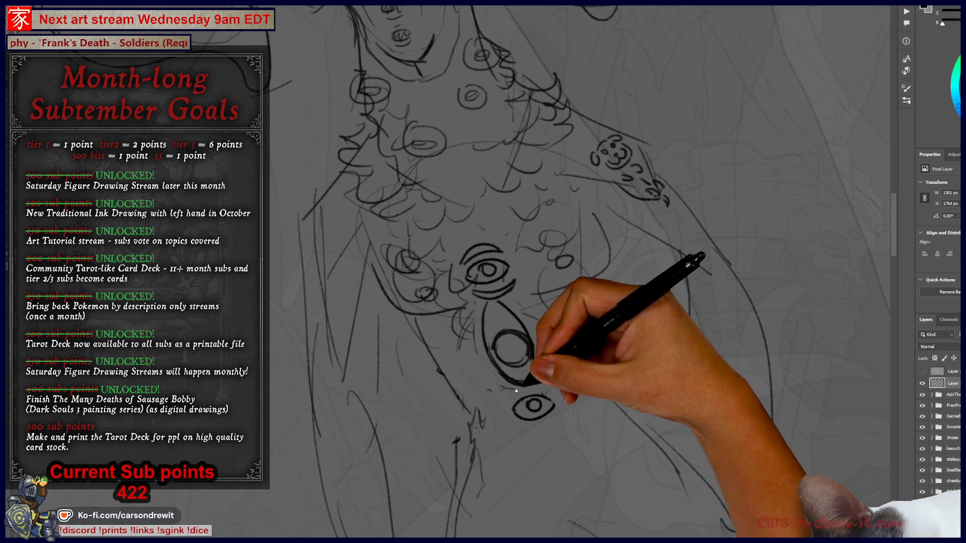
drag(528, 428, 565, 414)
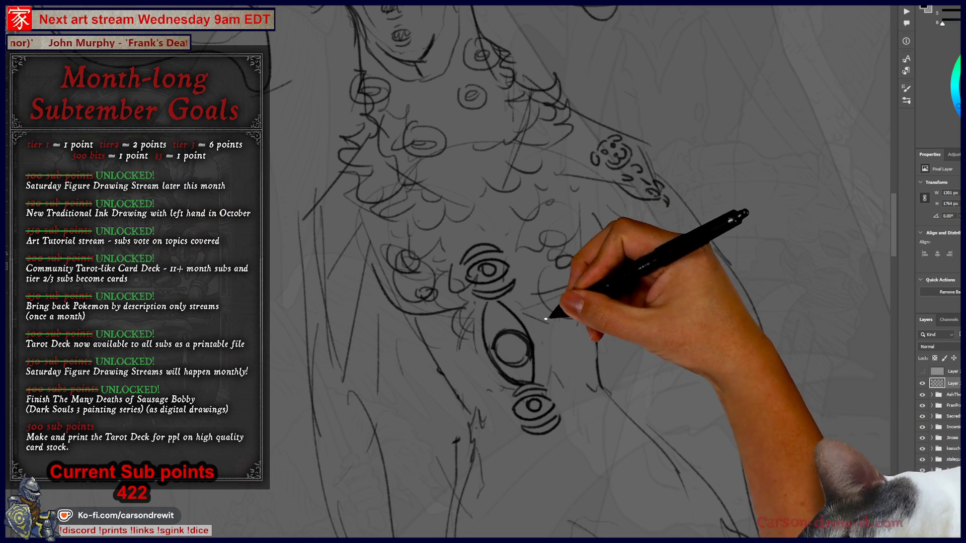
drag(582, 208, 529, 233)
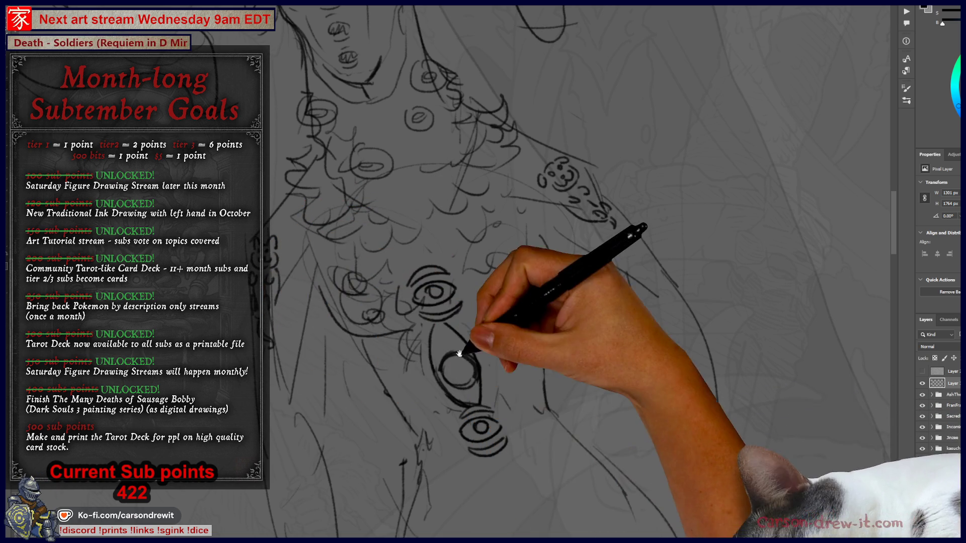
drag(463, 352, 486, 365)
mouse_move(594, 476)
mouse_down()
mouse_move(631, 470)
mouse_move(630, 480)
mouse_move(615, 450)
mouse_move(580, 465)
mouse_move(582, 476)
mouse_move(578, 416)
mouse_move(576, 470)
mouse_move(571, 459)
mouse_up()
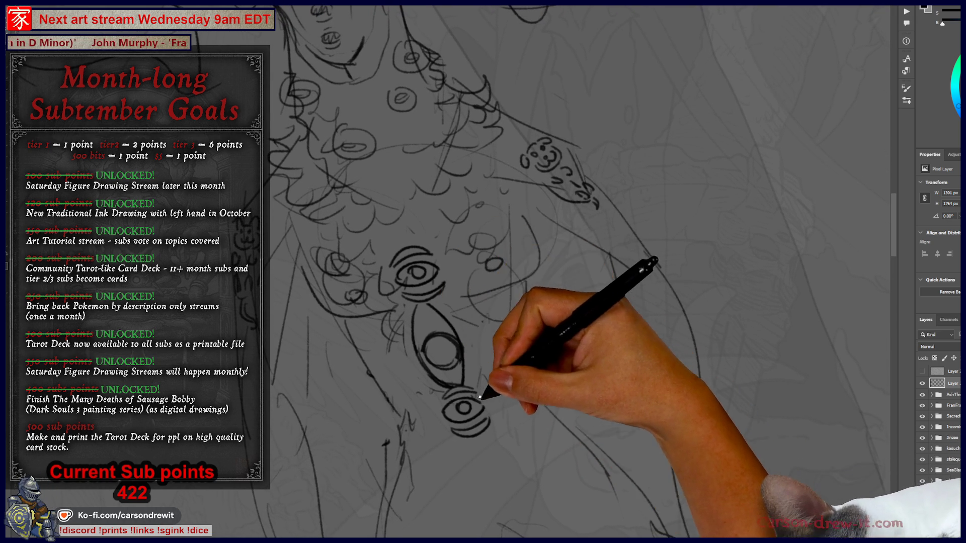
Redo the middle oval eye with a full iris and add short lashes above and below the eyes
key(ctrl+z)
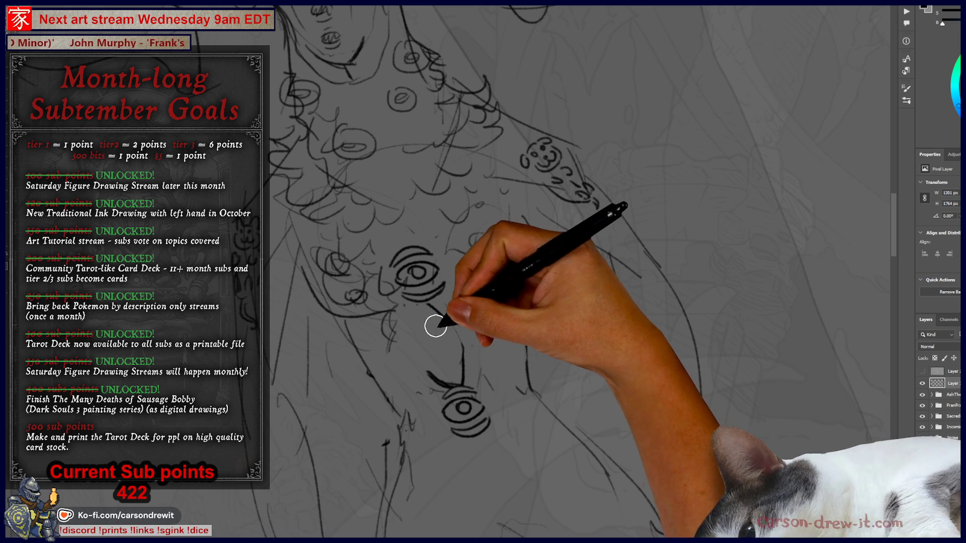
mouse_move(442, 322)
mouse_down()
mouse_move(422, 352)
mouse_move(467, 388)
mouse_up()
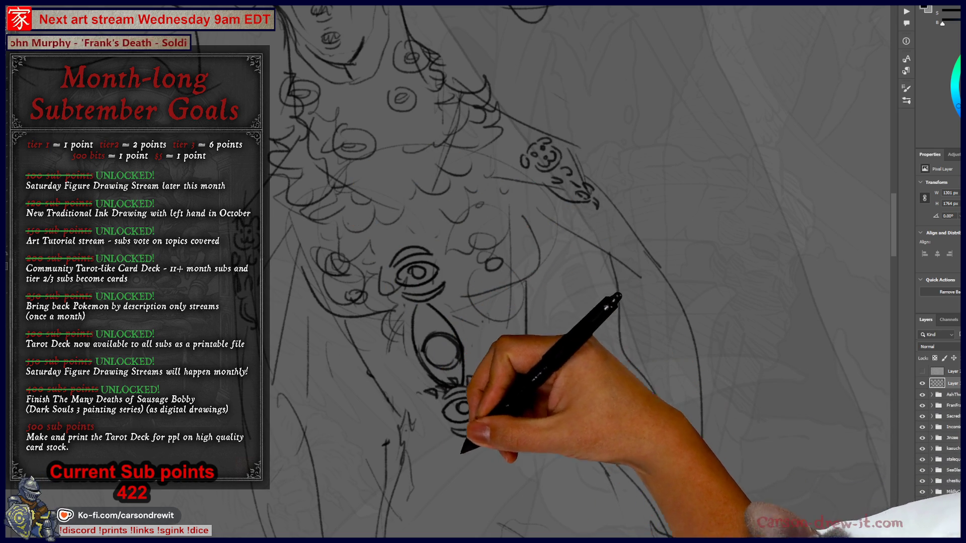
drag(453, 434, 477, 437)
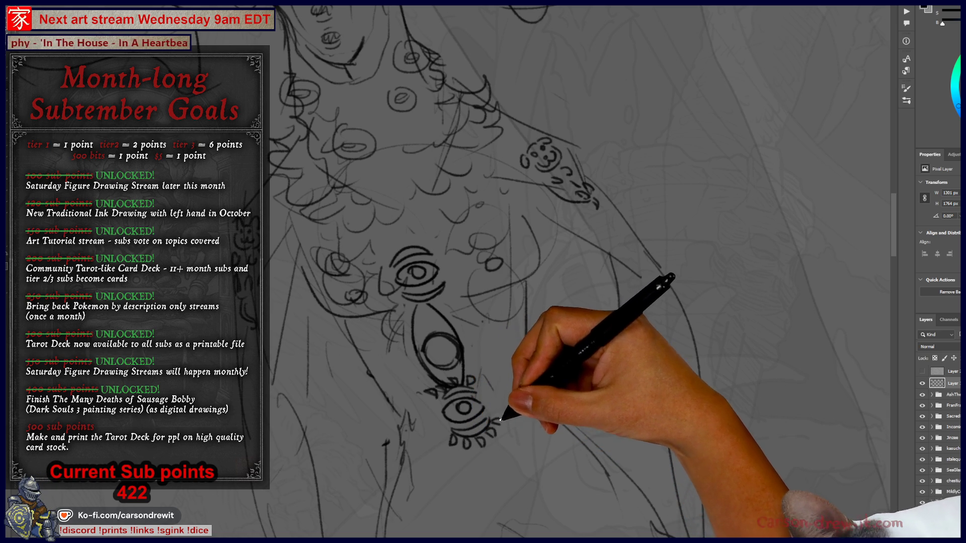
mouse_move(397, 308)
mouse_down()
mouse_move(422, 315)
mouse_move(405, 276)
mouse_move(435, 300)
mouse_up()
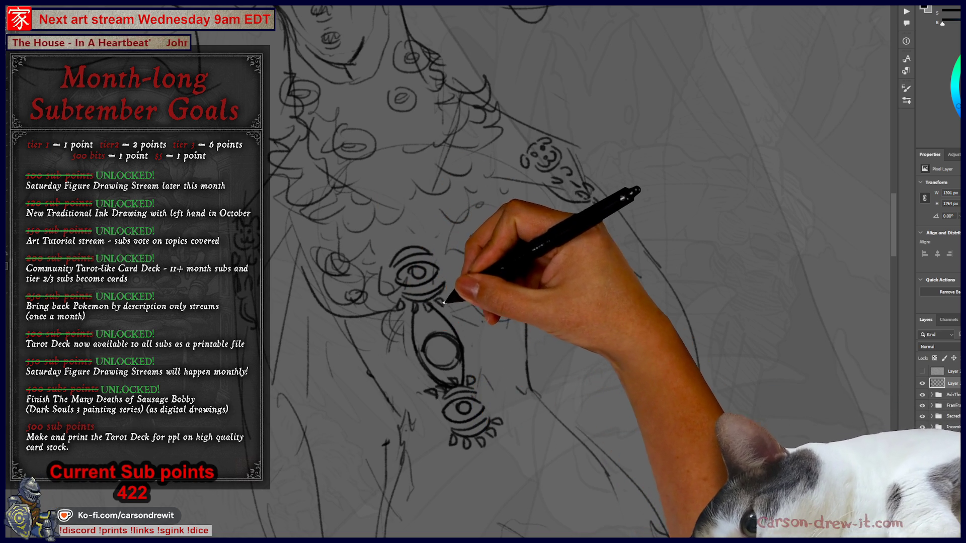
mouse_move(383, 256)
mouse_down()
mouse_move(427, 222)
mouse_move(422, 245)
mouse_move(438, 242)
mouse_up()
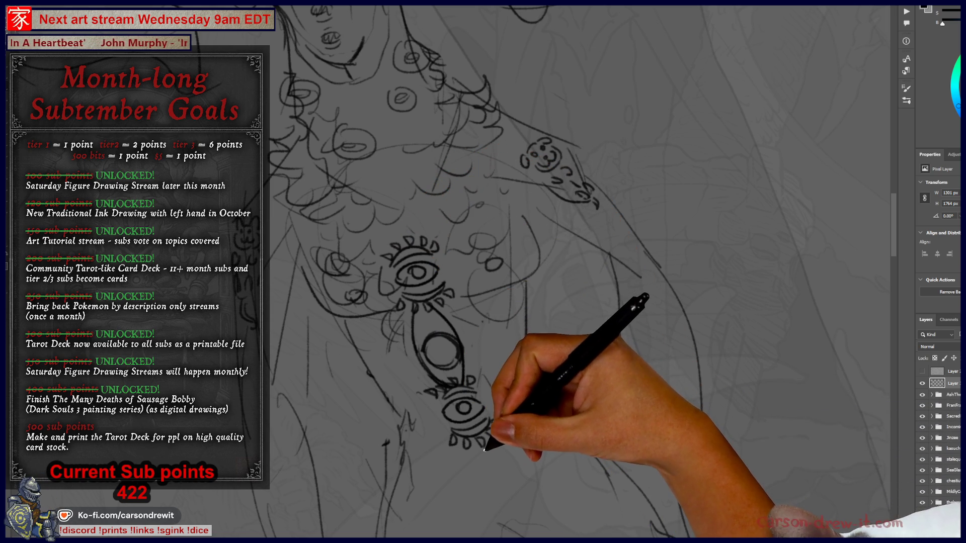
mouse_move(481, 443)
mouse_down()
mouse_move(485, 450)
mouse_move(476, 422)
mouse_up()
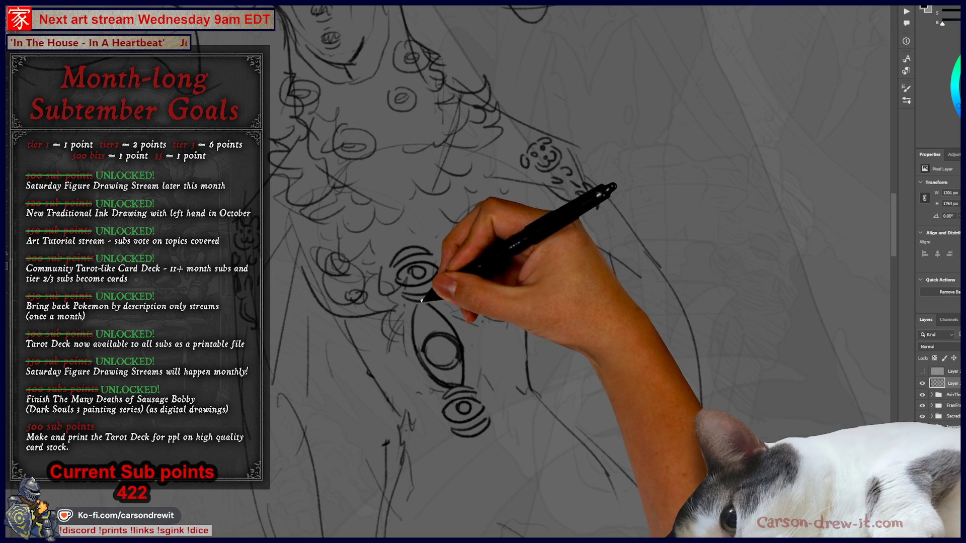
Add short arcs above the upper and lower belly eyes and a curve under the lowest one
drag(387, 242, 418, 234)
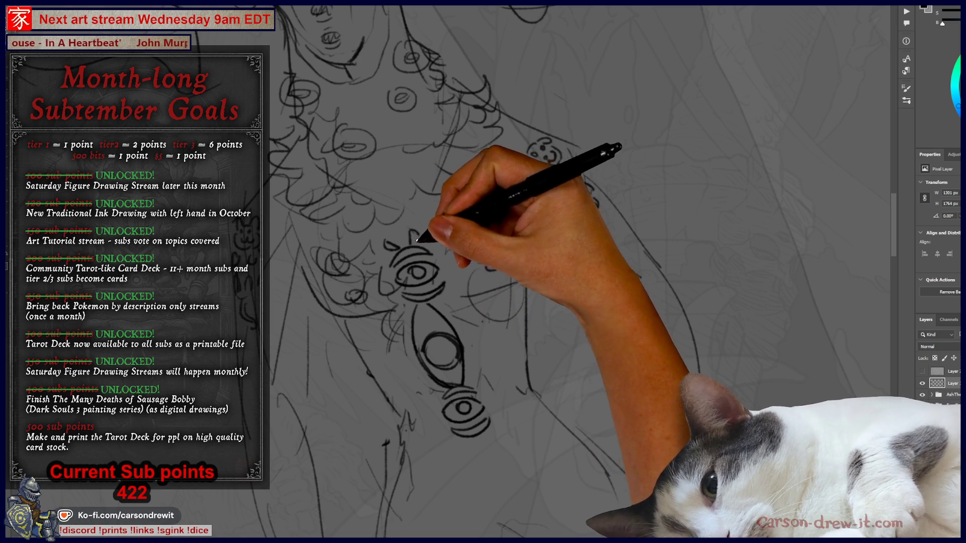
drag(416, 302, 438, 310)
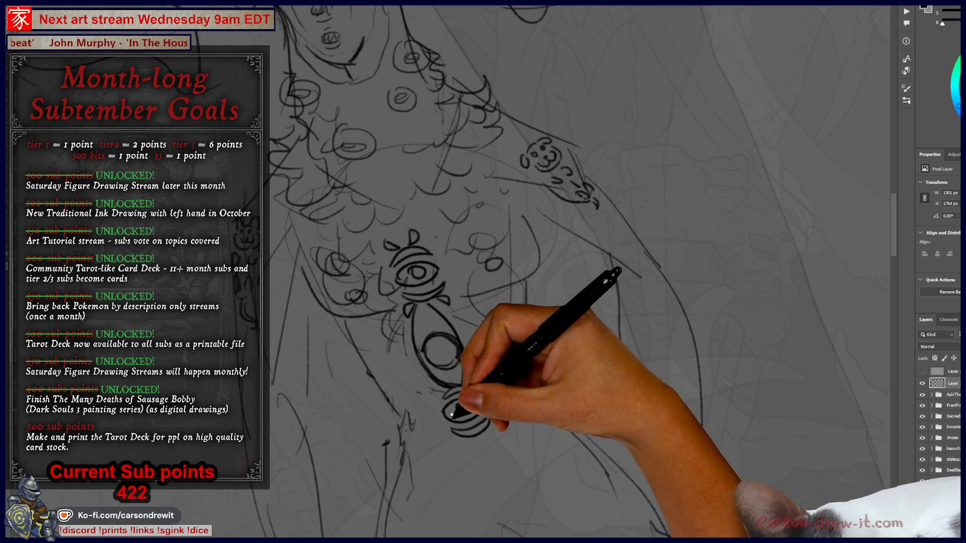
drag(459, 436, 478, 455)
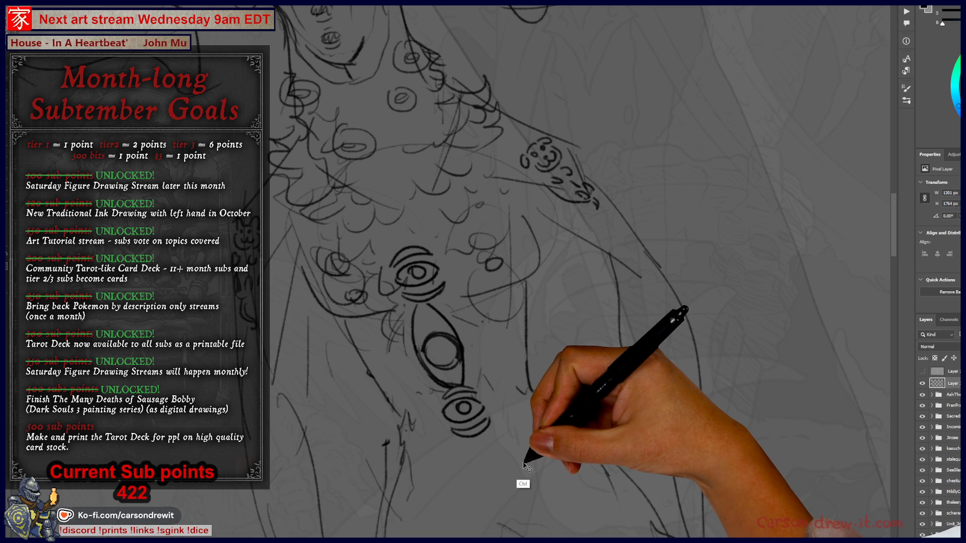
drag(478, 431, 528, 442)
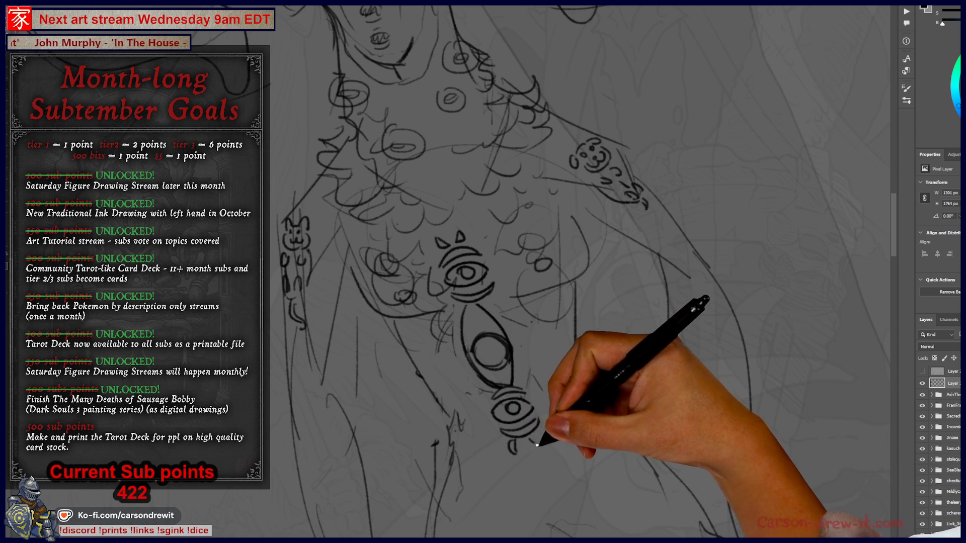
drag(584, 484, 619, 449)
drag(602, 392, 563, 439)
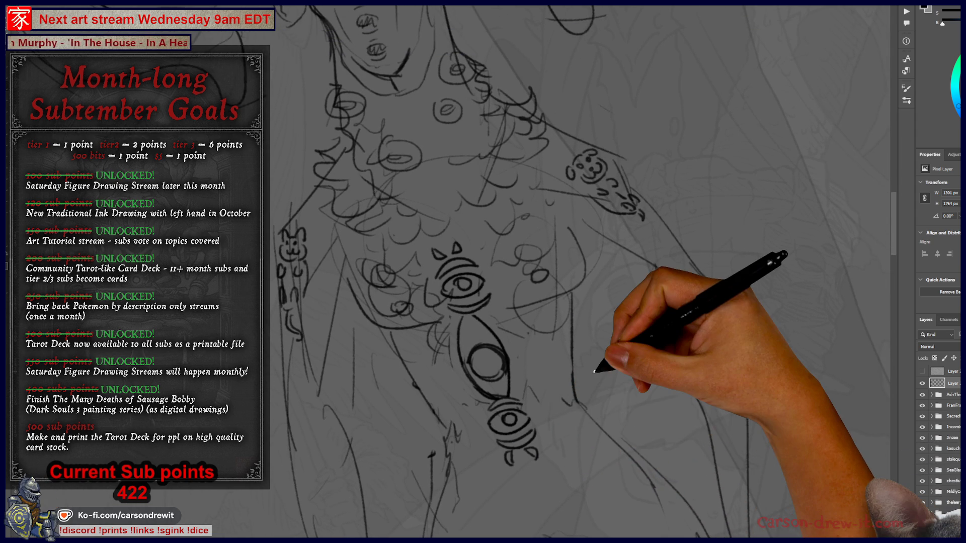
mouse_move(594, 372)
mouse_down()
mouse_move(528, 397)
mouse_move(526, 309)
mouse_move(513, 323)
mouse_move(565, 388)
mouse_move(492, 388)
mouse_move(479, 399)
mouse_move(479, 388)
mouse_move(525, 464)
mouse_up()
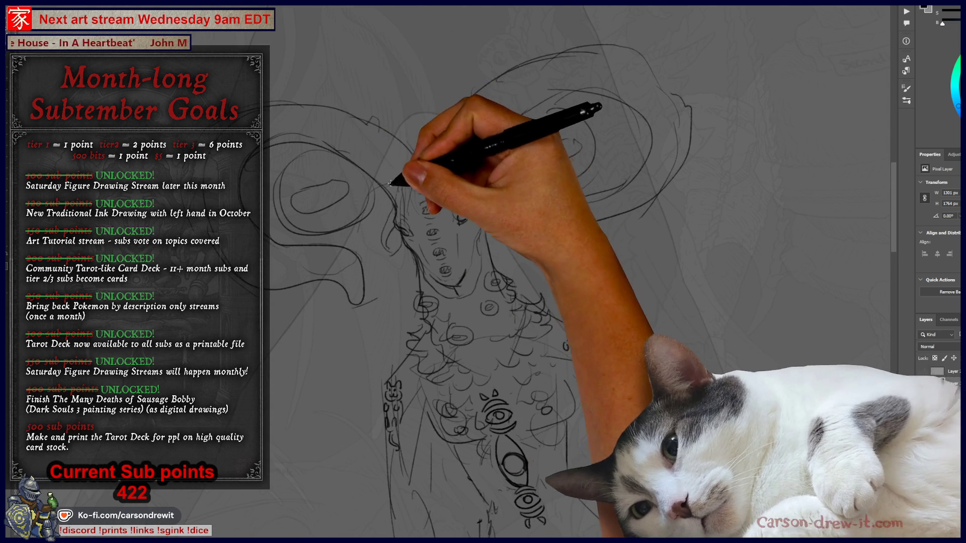
Draw a curved chest stroke and small circled eyes on the left and right chest
mouse_move(348, 124)
mouse_down()
mouse_move(323, 118)
mouse_move(276, 183)
mouse_move(263, 166)
mouse_move(242, 223)
mouse_move(280, 241)
mouse_move(345, 241)
mouse_move(388, 222)
mouse_move(472, 131)
mouse_up()
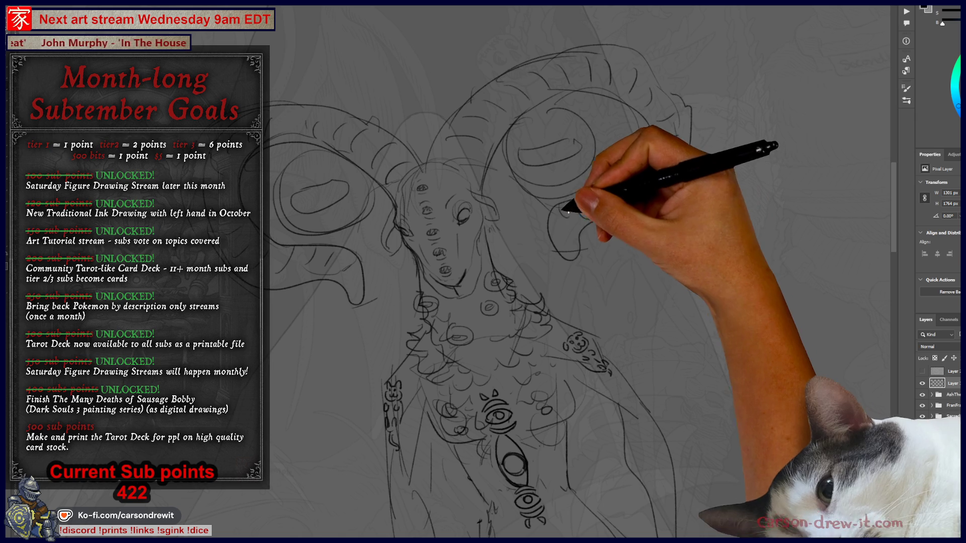
mouse_move(541, 348)
mouse_down()
mouse_move(564, 143)
mouse_move(520, 89)
mouse_move(541, 132)
mouse_move(574, 154)
mouse_up()
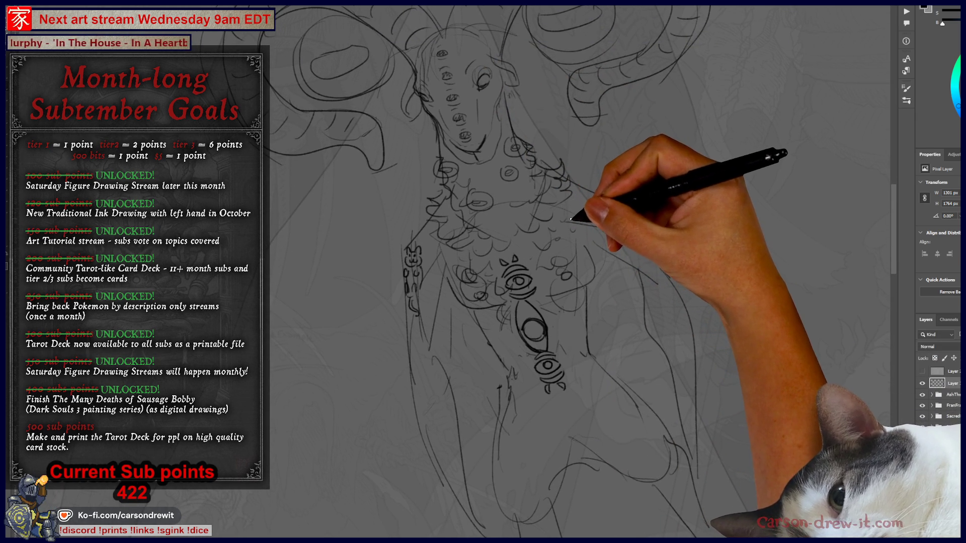
drag(572, 220, 552, 233)
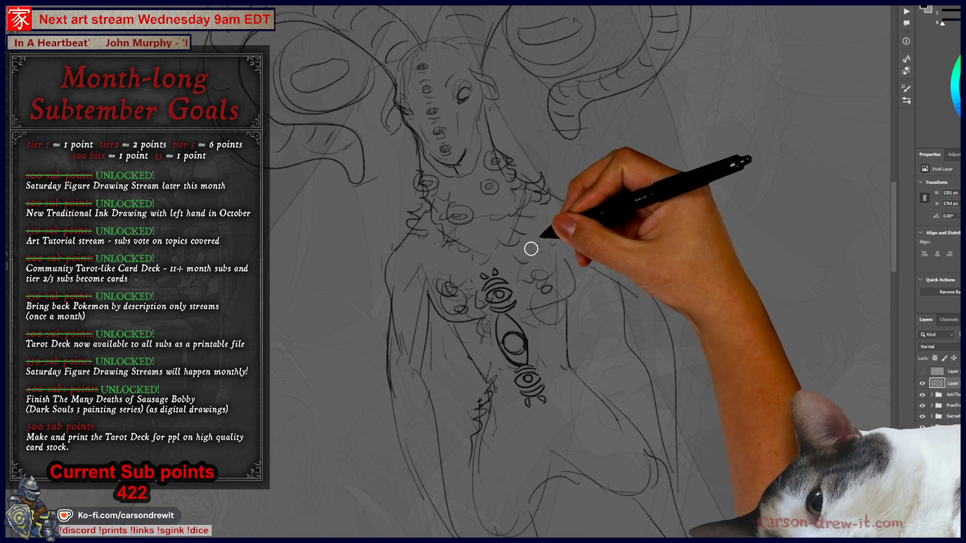
drag(420, 254, 456, 264)
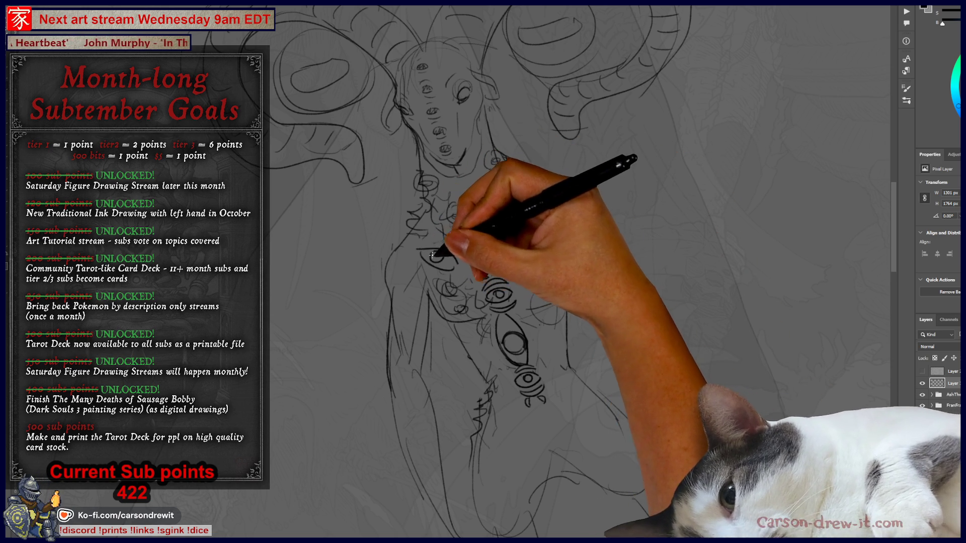
drag(548, 221, 545, 227)
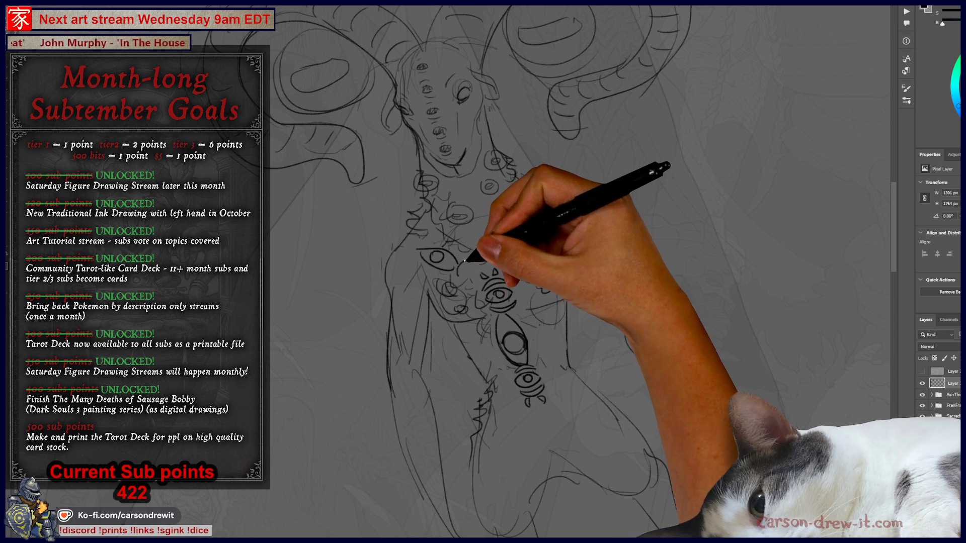
drag(518, 253, 531, 252)
drag(421, 236, 420, 248)
drag(550, 210, 572, 215)
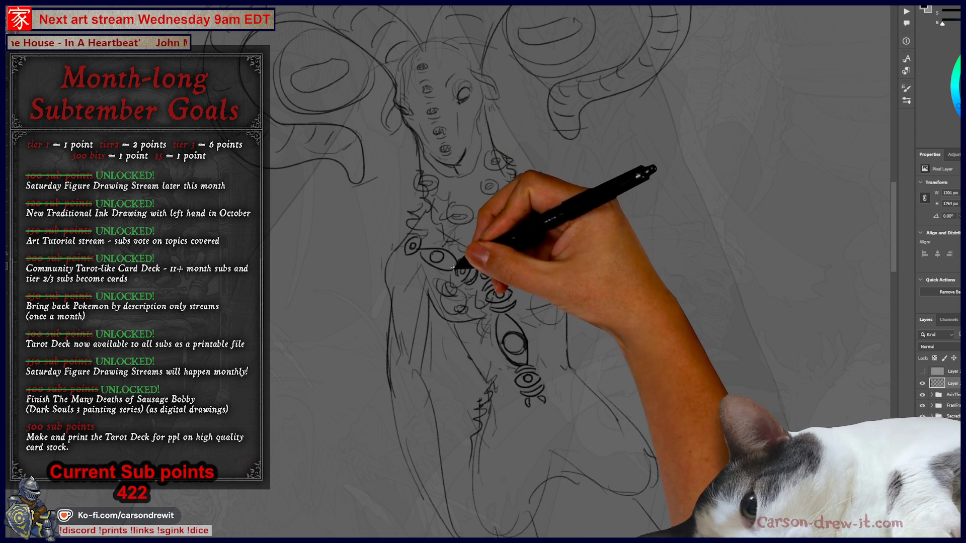
Add circles on the neck, a chain of eye ovals along the shoulder, and eyes down the torso
mouse_move(420, 253)
mouse_down()
mouse_move(495, 161)
mouse_move(489, 187)
mouse_up()
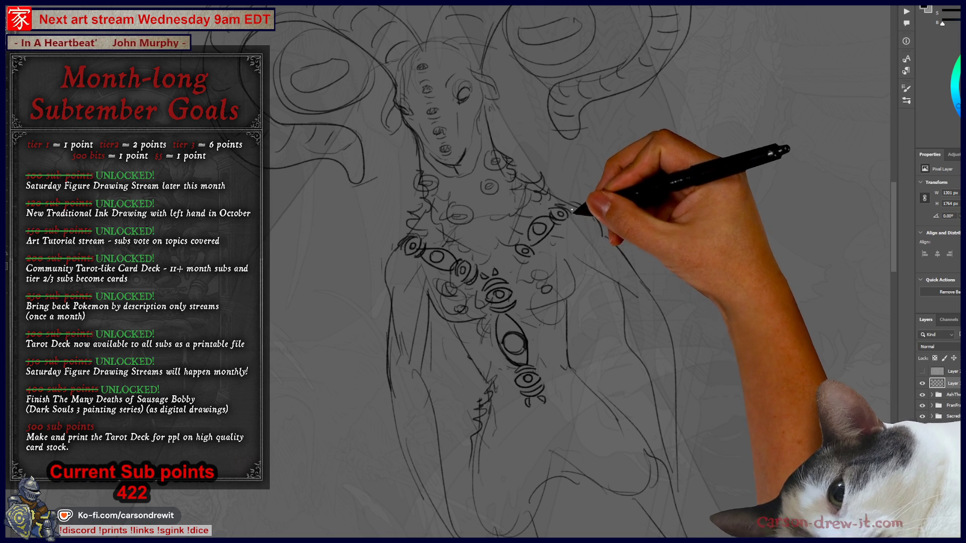
drag(518, 255, 565, 211)
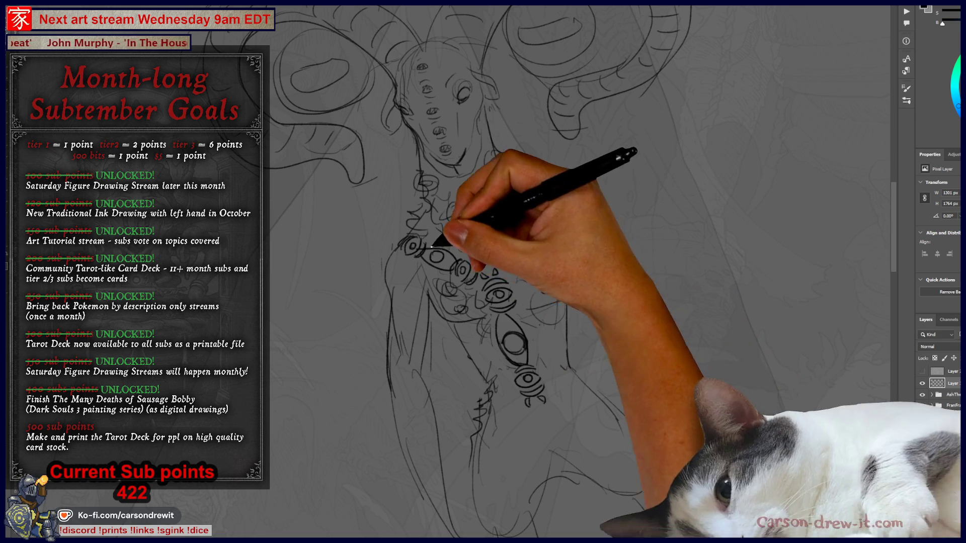
drag(410, 270, 398, 306)
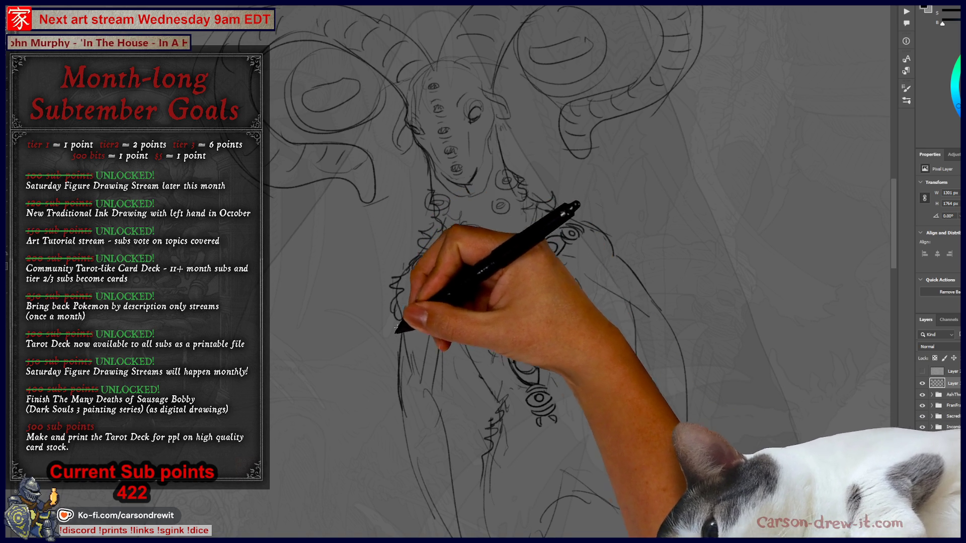
drag(430, 301, 436, 315)
mouse_move(455, 415)
mouse_down()
mouse_move(452, 453)
mouse_move(614, 324)
mouse_move(593, 250)
mouse_up()
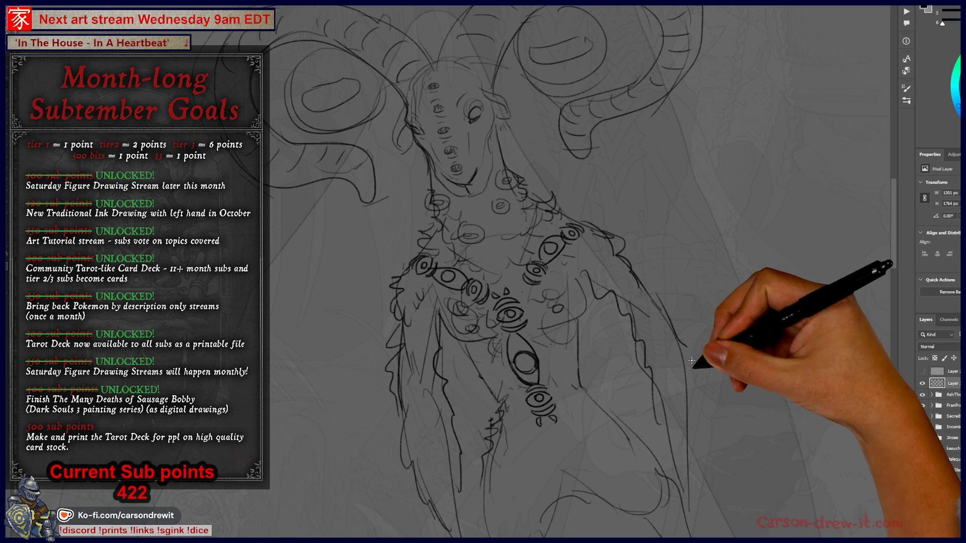
mouse_move(699, 417)
mouse_down()
mouse_move(729, 375)
mouse_move(724, 329)
mouse_up()
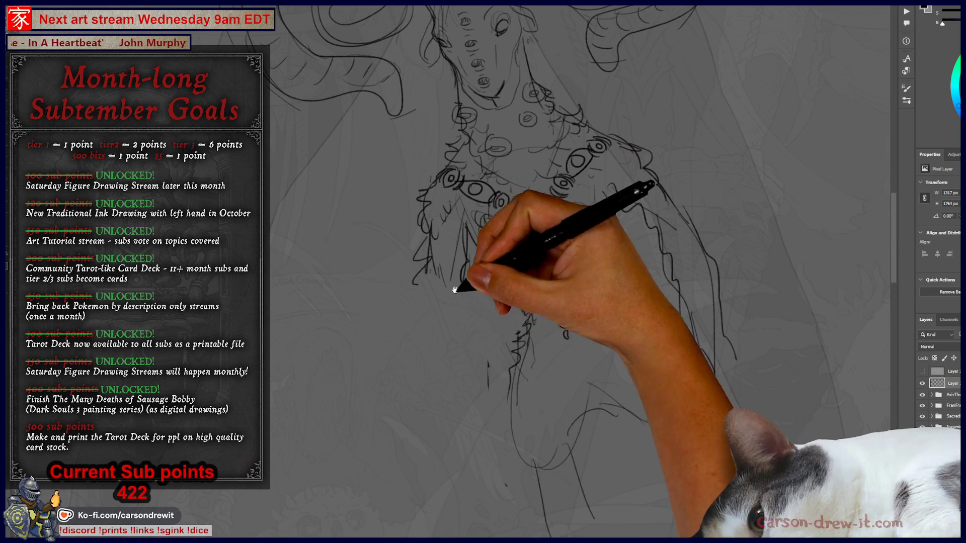
drag(496, 345, 503, 345)
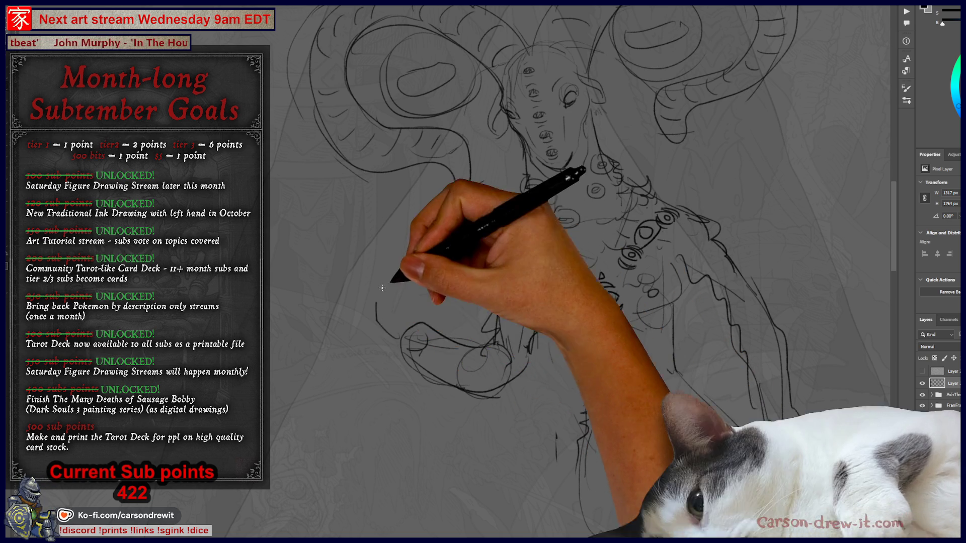
Sketch the left arm and a long staff with segmented upper strokes in the hand
mouse_move(388, 302)
mouse_down()
mouse_move(392, 276)
mouse_move(375, 316)
mouse_move(395, 270)
mouse_move(425, 287)
mouse_up()
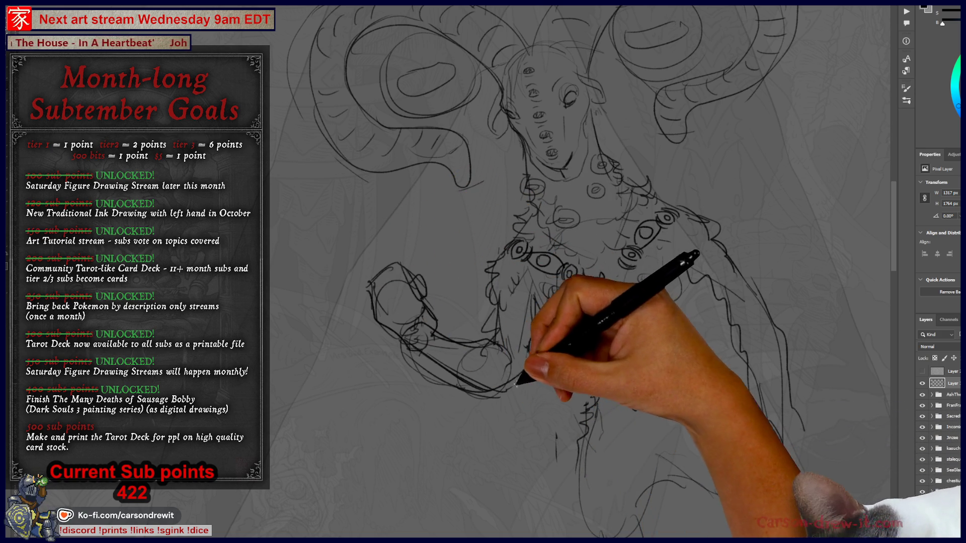
drag(528, 306, 499, 339)
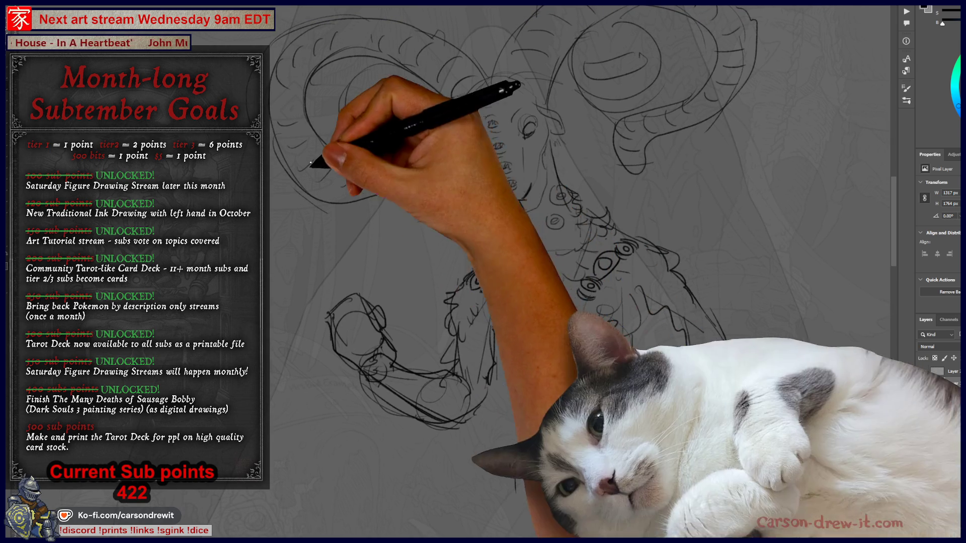
mouse_move(433, 317)
mouse_down()
mouse_move(493, 355)
mouse_move(459, 304)
mouse_move(459, 332)
mouse_move(553, 508)
mouse_move(433, 357)
mouse_up()
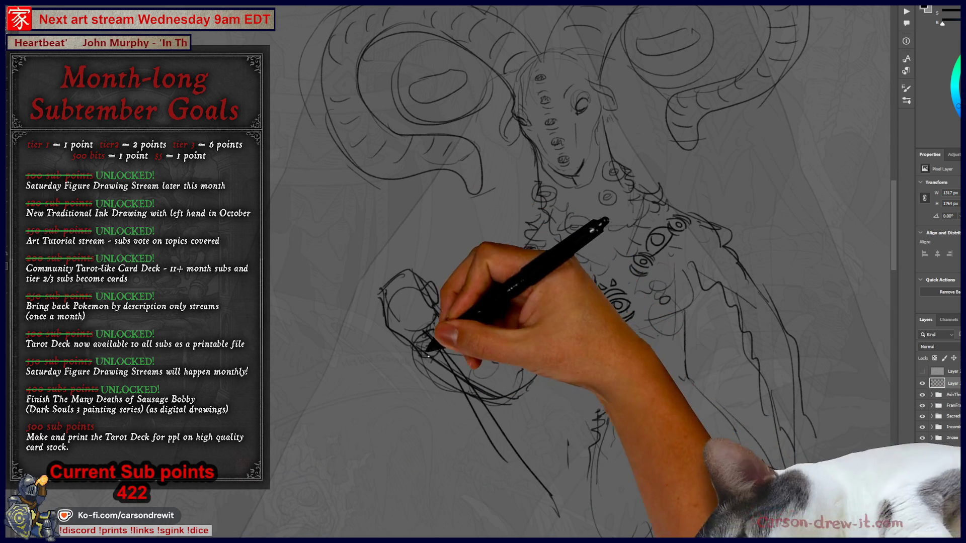
mouse_move(355, 189)
mouse_down()
mouse_move(371, 276)
mouse_move(386, 292)
mouse_up()
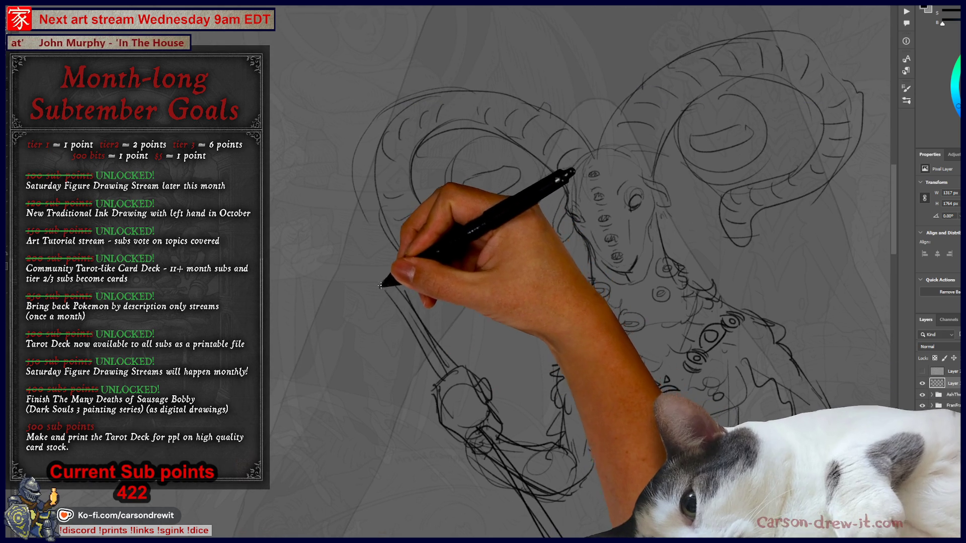
drag(397, 223, 372, 283)
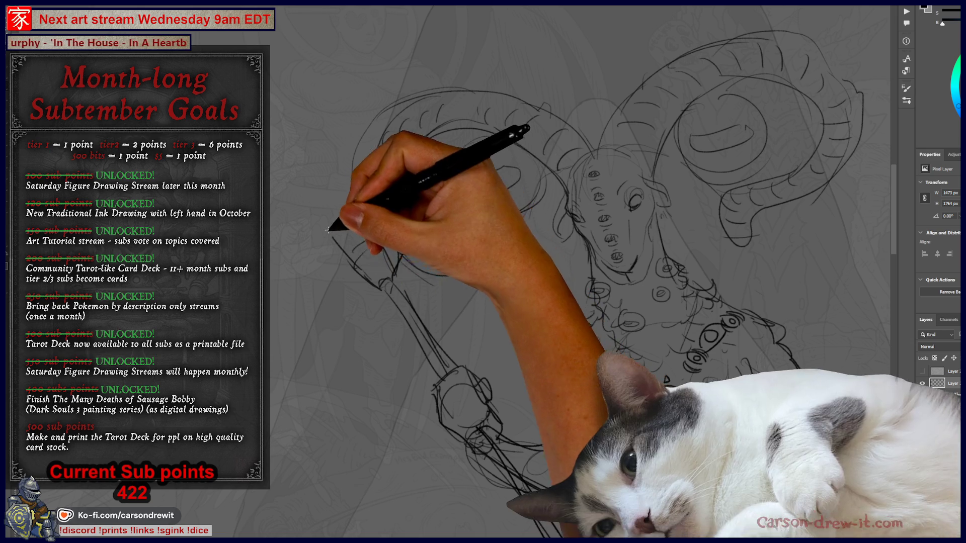
mouse_move(329, 234)
mouse_down()
mouse_move(334, 204)
mouse_move(362, 219)
mouse_up()
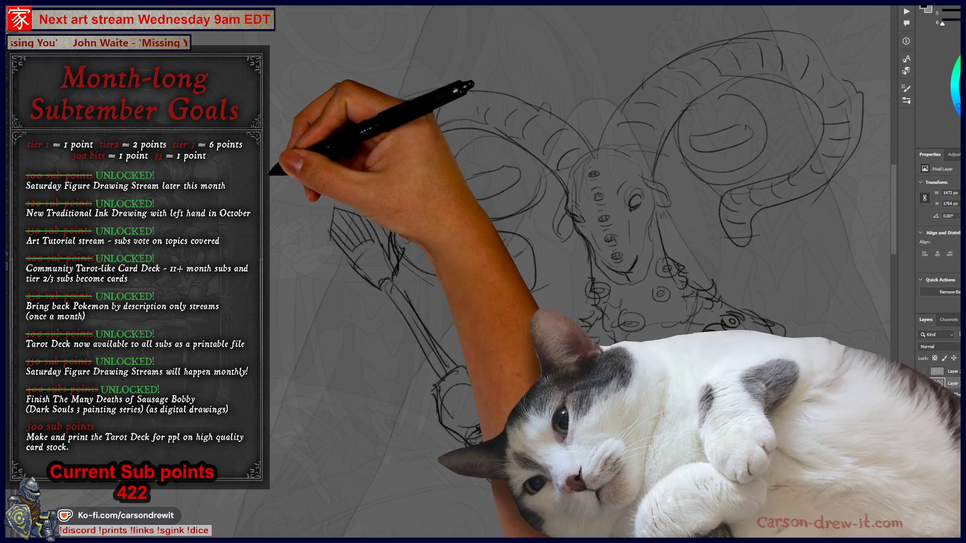
Draw the large teardrop head atop the staff and extend the shaft further downward
mouse_move(388, 334)
mouse_down()
mouse_move(335, 108)
mouse_move(357, 234)
mouse_move(457, 392)
mouse_up()
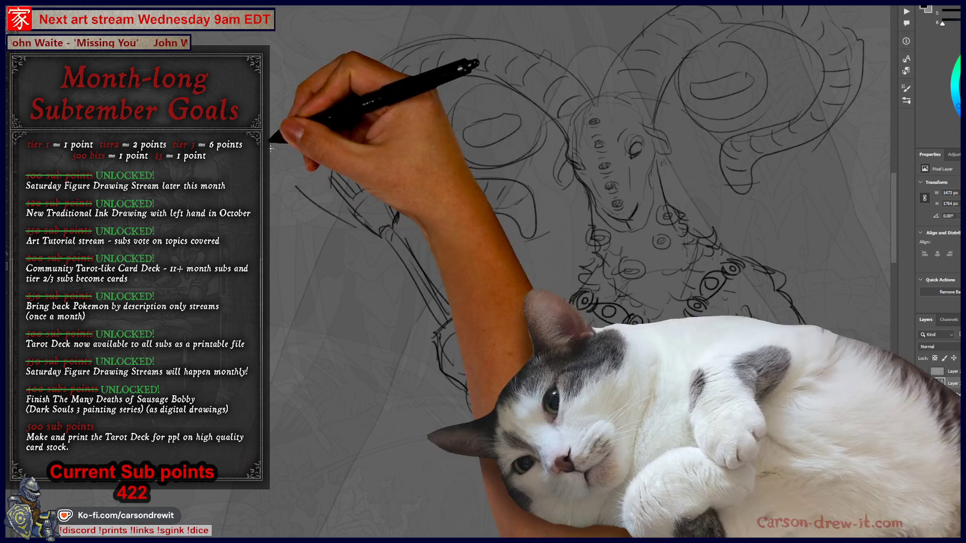
drag(428, 95, 409, 186)
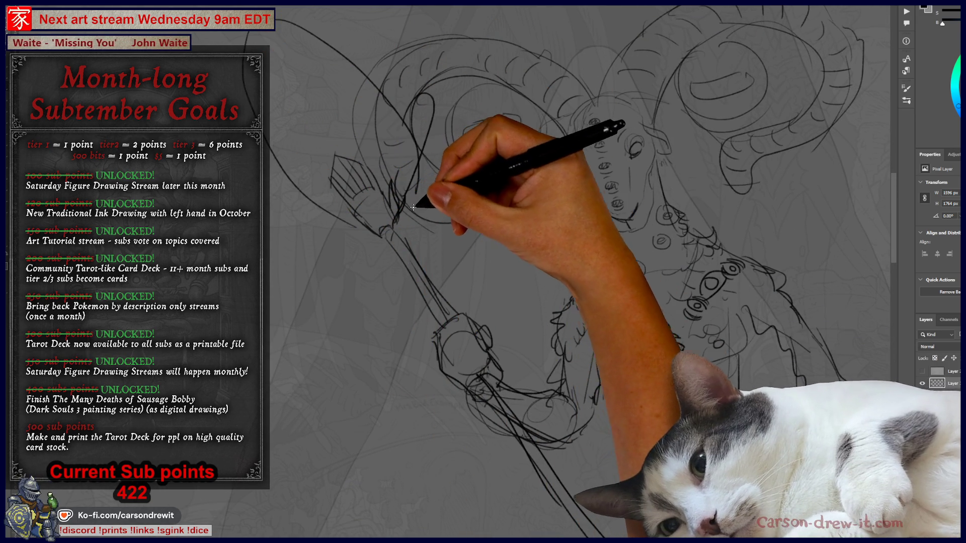
mouse_move(396, 196)
mouse_down()
mouse_move(355, 188)
mouse_move(302, 86)
mouse_move(384, 168)
mouse_move(391, 203)
mouse_move(376, 217)
mouse_up()
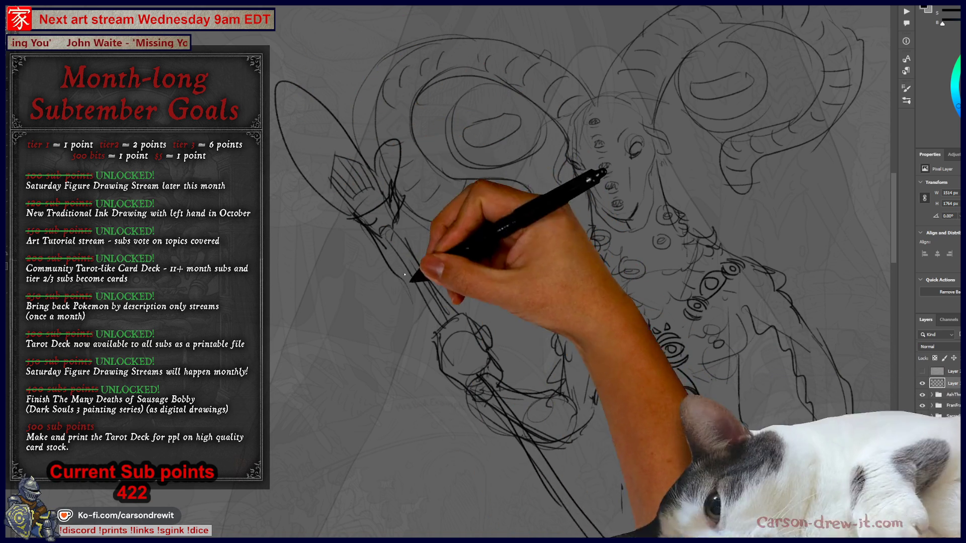
mouse_move(530, 407)
mouse_down()
mouse_move(490, 347)
mouse_move(442, 213)
mouse_up()
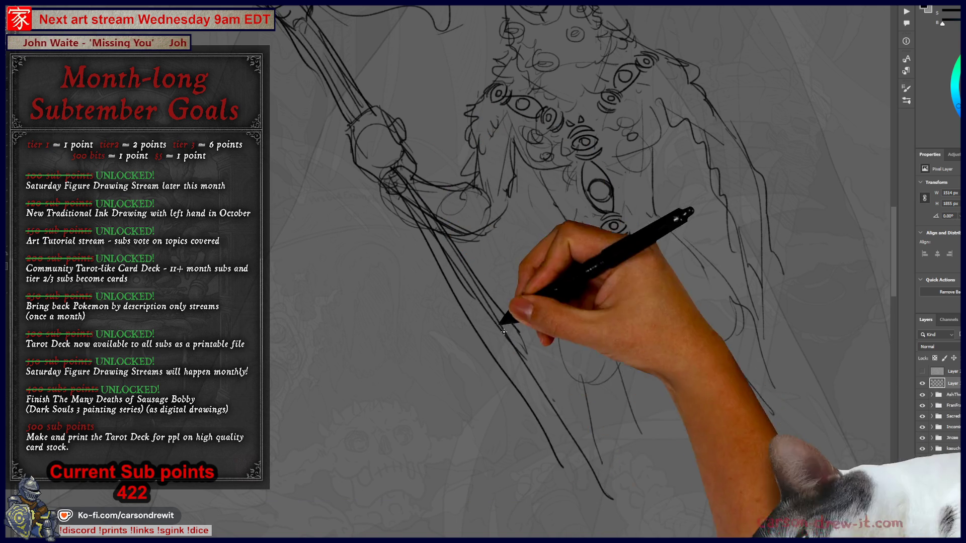
drag(553, 392, 626, 502)
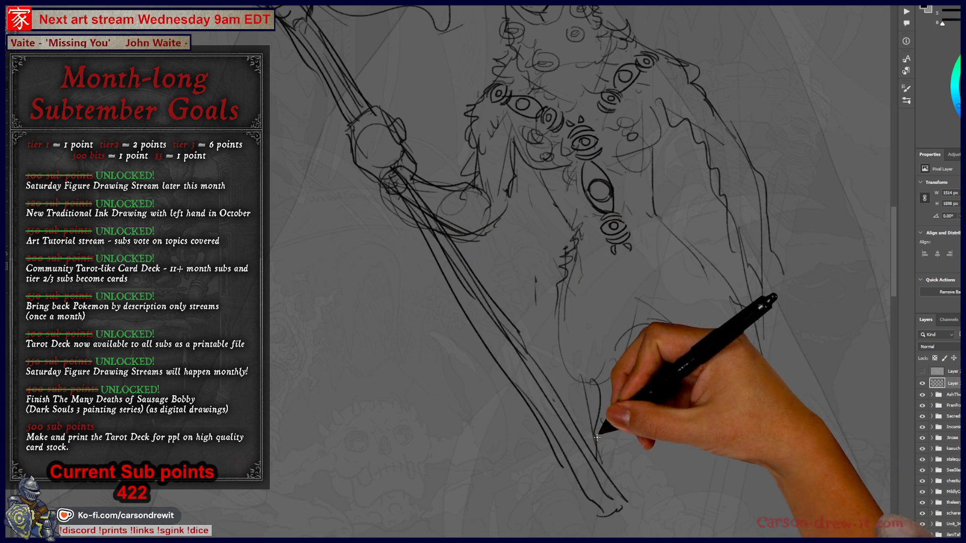
mouse_move(650, 444)
mouse_down()
mouse_move(621, 444)
mouse_move(645, 401)
mouse_up()
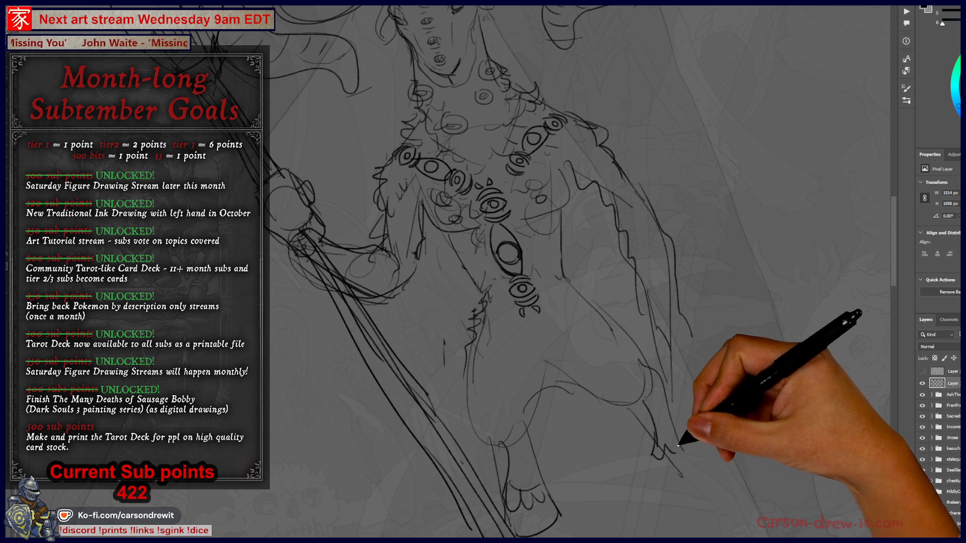
mouse_move(743, 388)
mouse_down()
mouse_move(738, 478)
mouse_move(709, 468)
mouse_up()
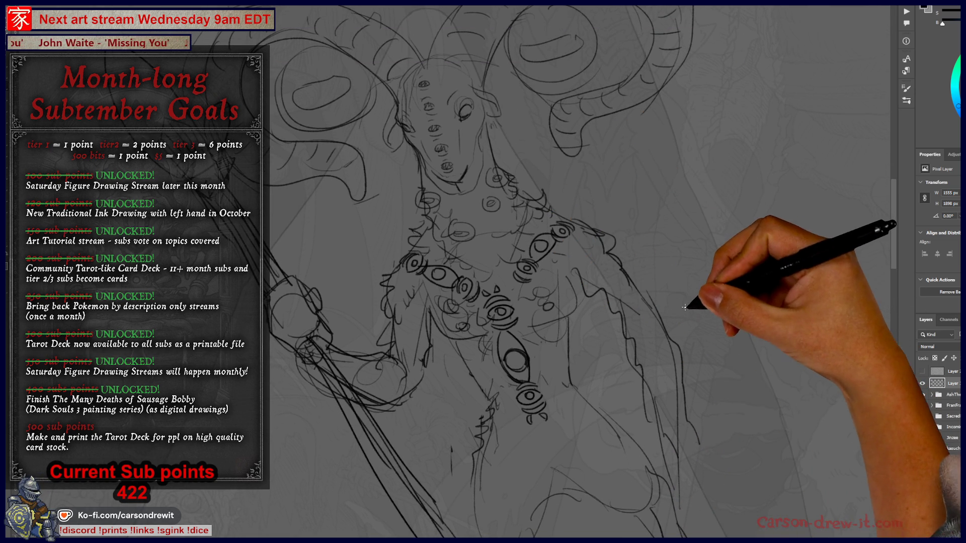
mouse_move(641, 338)
mouse_down()
mouse_move(673, 384)
mouse_move(776, 431)
mouse_up()
drag(659, 371, 707, 403)
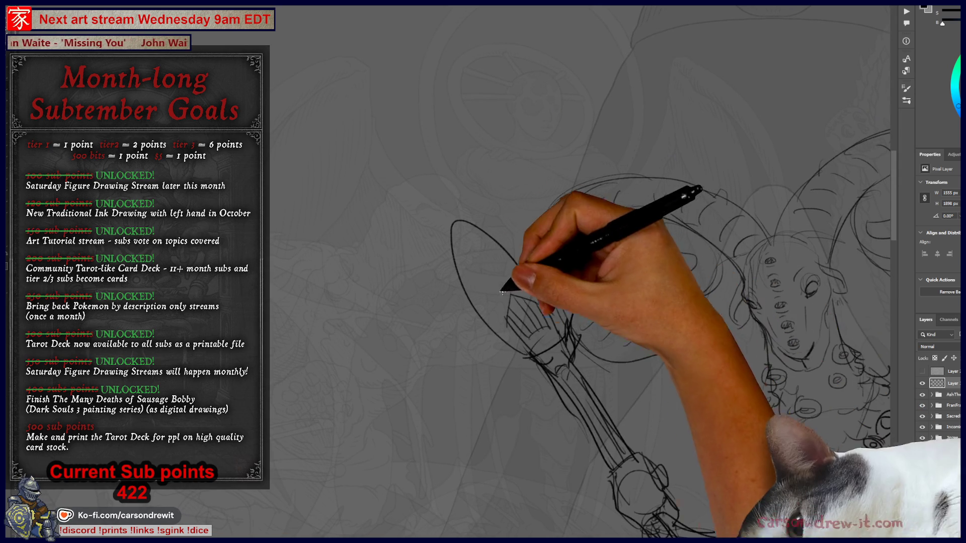
Add a stroke inside the staff's teardrop head, then undo it
mouse_move(463, 265)
mouse_down()
mouse_move(473, 291)
mouse_move(482, 257)
mouse_up()
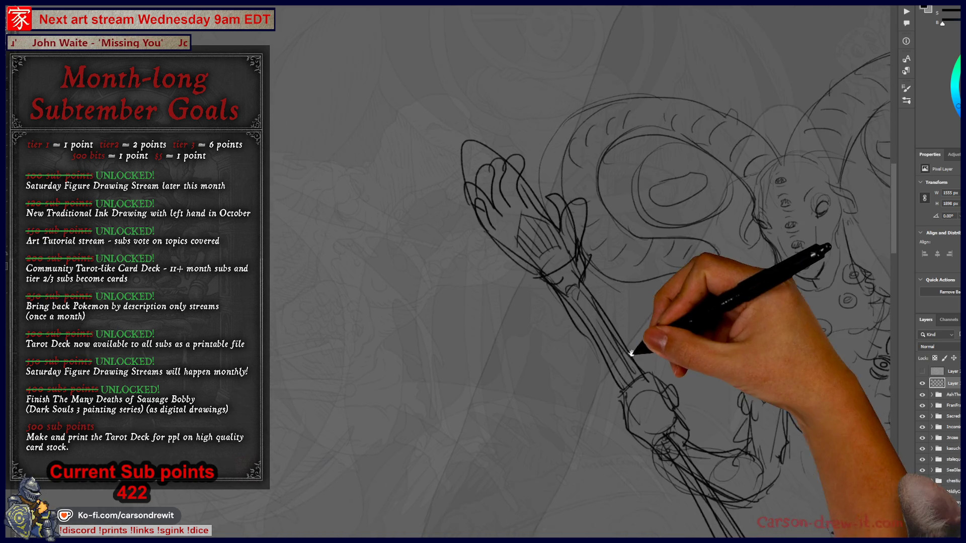
drag(626, 350, 550, 223)
mouse_move(452, 343)
mouse_down()
mouse_move(441, 333)
mouse_move(441, 285)
mouse_up()
mouse_move(422, 335)
mouse_down()
mouse_move(459, 384)
mouse_move(549, 370)
mouse_move(442, 280)
mouse_up()
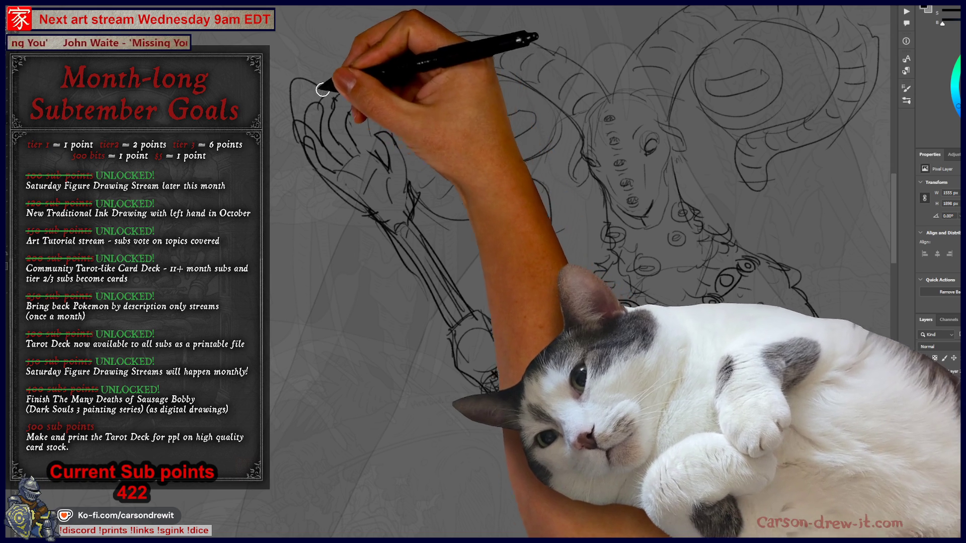
key(ctrl+z)
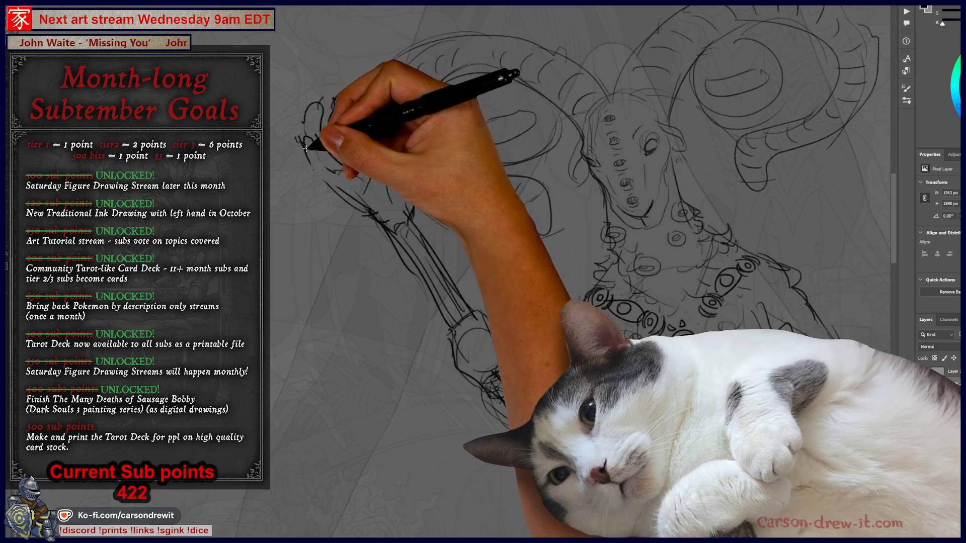
Sketch an open hand atop the staff and lasso it for Free Transform
mouse_move(290, 148)
mouse_down()
mouse_move(334, 75)
mouse_move(355, 107)
mouse_up()
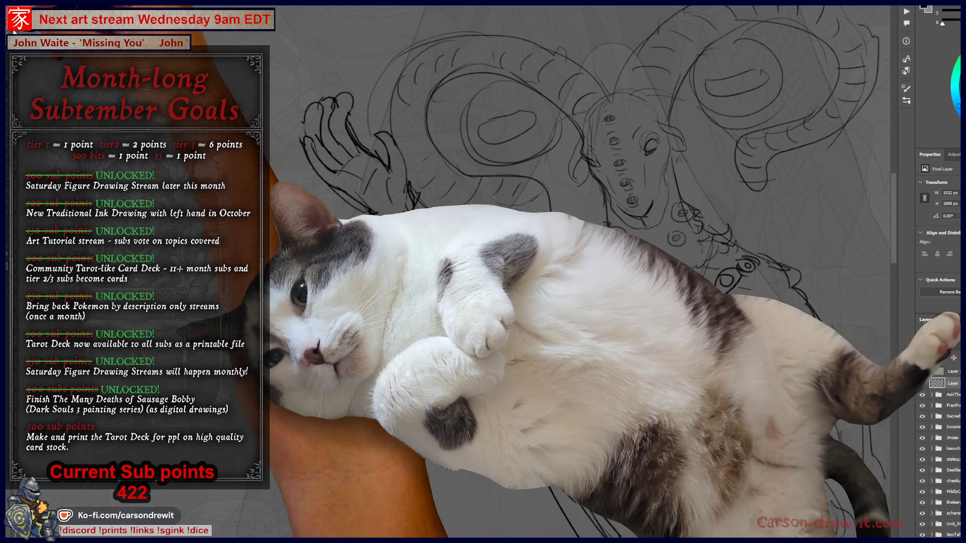
mouse_move(330, 83)
mouse_down()
mouse_move(302, 97)
mouse_move(292, 156)
mouse_move(420, 162)
mouse_move(331, 83)
mouse_up()
key(ctrl+t)
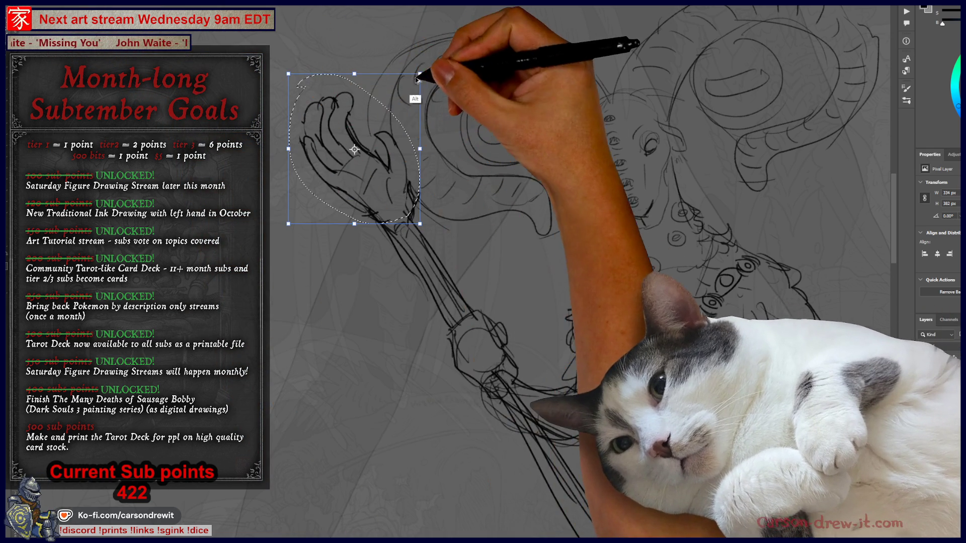
Scale the hand to about 164 × 178 px, move it onto the staff, and commit
drag(420, 74, 389, 109)
drag(370, 177, 390, 214)
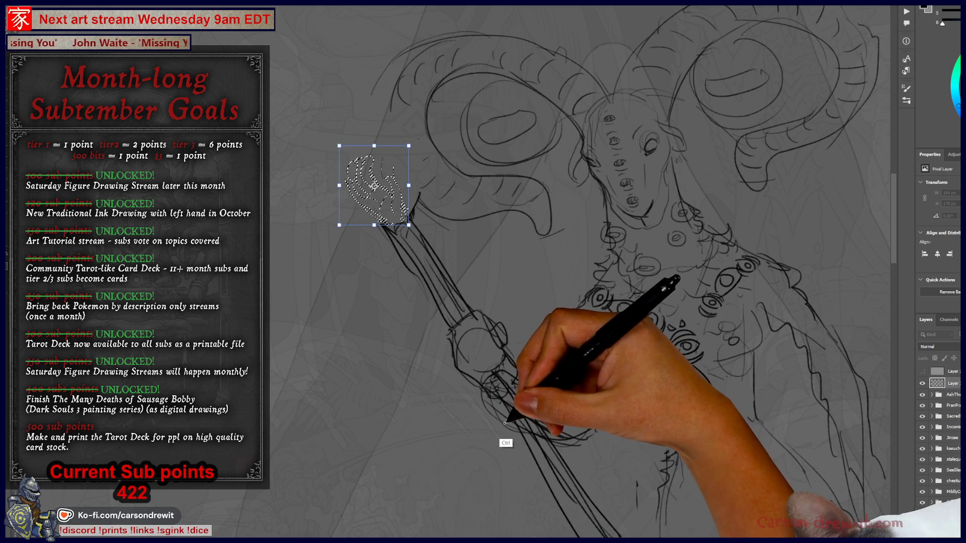
drag(339, 146, 344, 155)
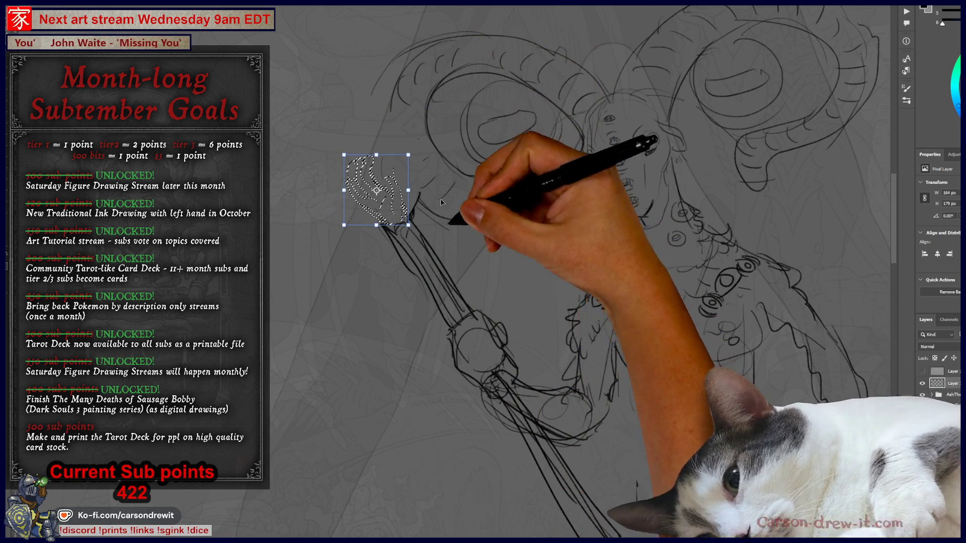
key(Return)
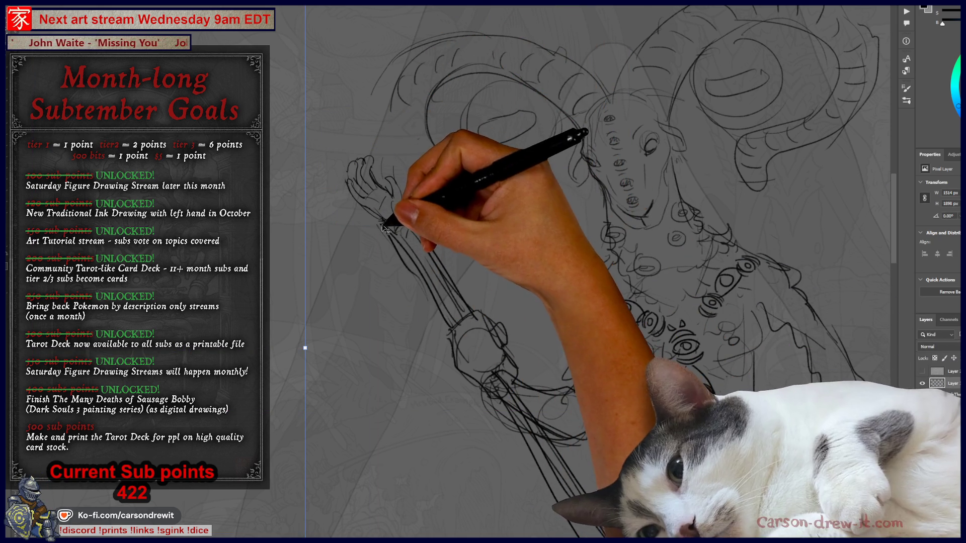
Start a transform on the whole sketch layer while zooming out to view the full figure
key(ctrl+minus)
key(ctrl+t)
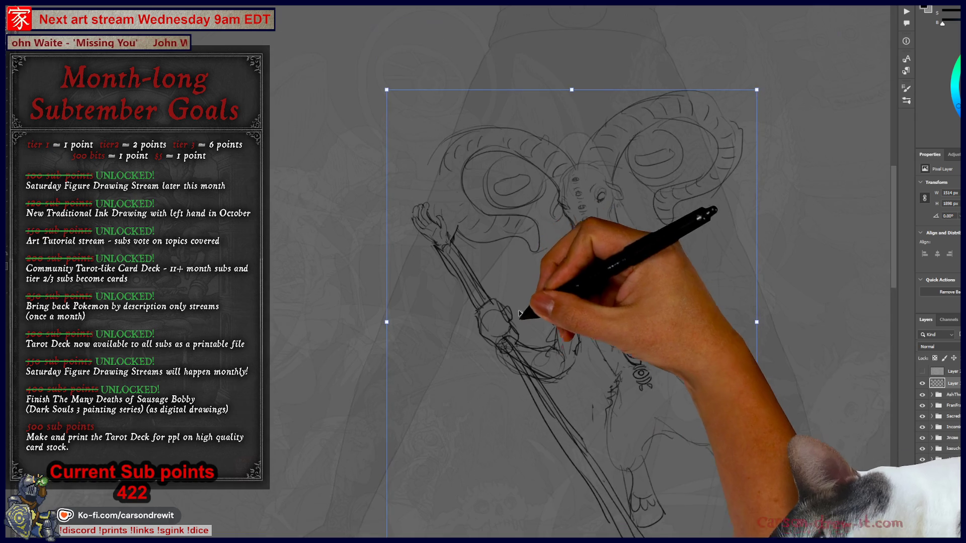
key(ctrl+plus)
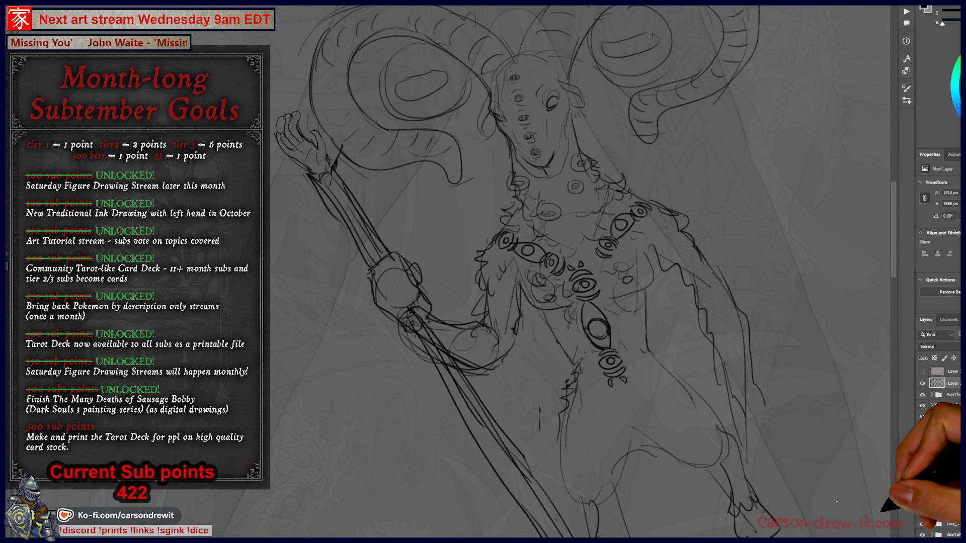
key(ctrl+minus)
scroll(568, 272, up, 3)
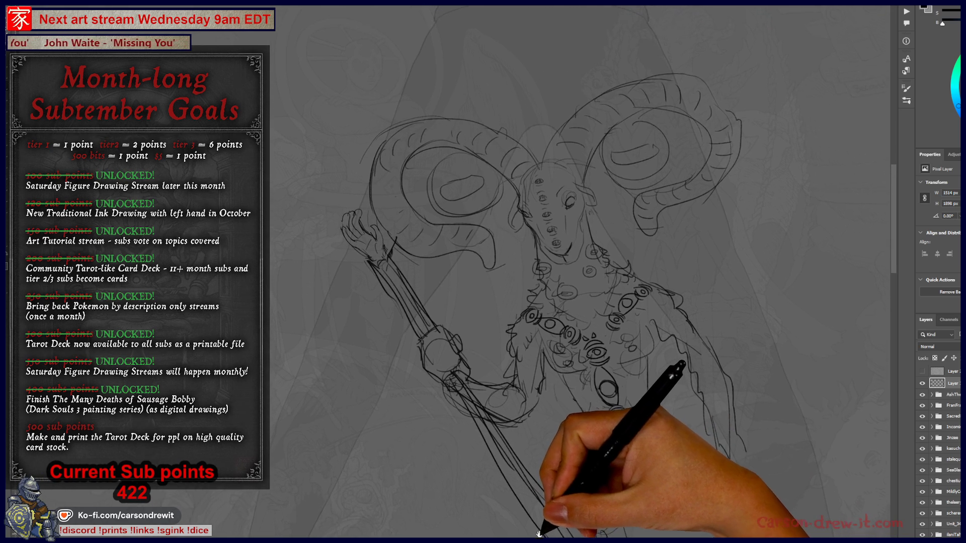
Extend the horned creature's leg outline downward, then bring its staff hand and right side into view
mouse_move(535, 542)
mouse_down()
mouse_move(471, 406)
mouse_move(477, 428)
mouse_move(459, 436)
mouse_move(473, 460)
mouse_move(463, 443)
mouse_move(459, 450)
mouse_move(609, 304)
mouse_up()
mouse_move(610, 341)
mouse_down()
mouse_move(627, 375)
mouse_move(600, 404)
mouse_move(633, 375)
mouse_move(625, 398)
mouse_move(683, 450)
mouse_up()
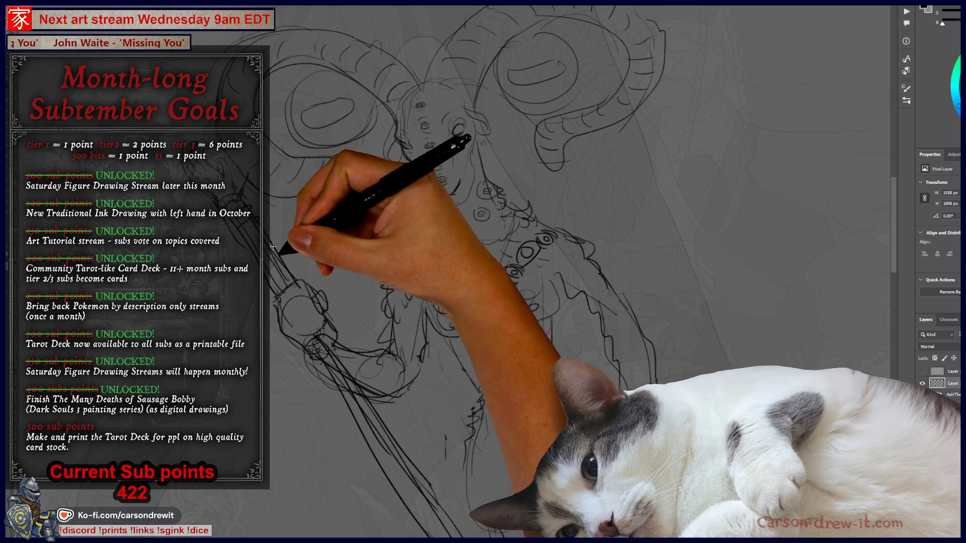
scroll(453, 272, up, 2)
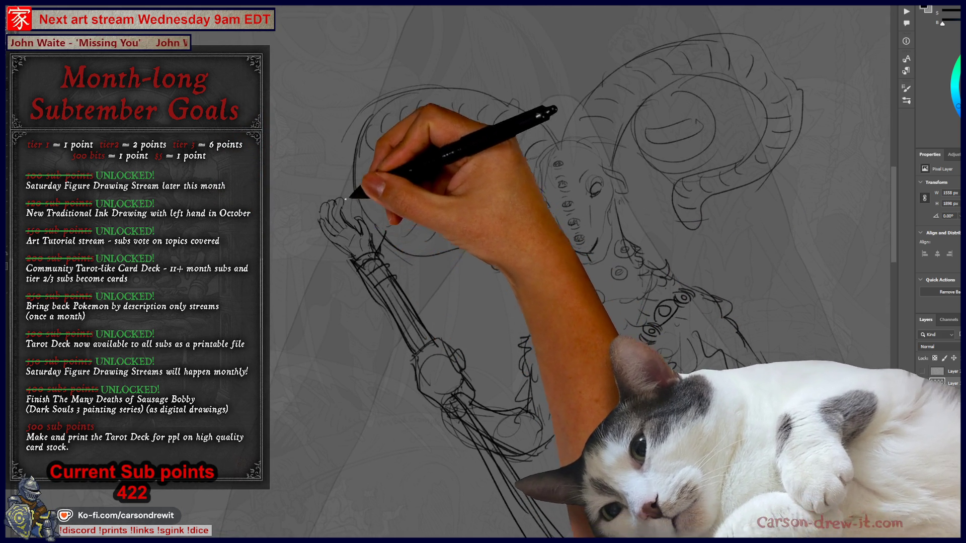
mouse_move(395, 280)
mouse_down()
mouse_move(403, 186)
mouse_move(410, 242)
mouse_move(421, 250)
mouse_up()
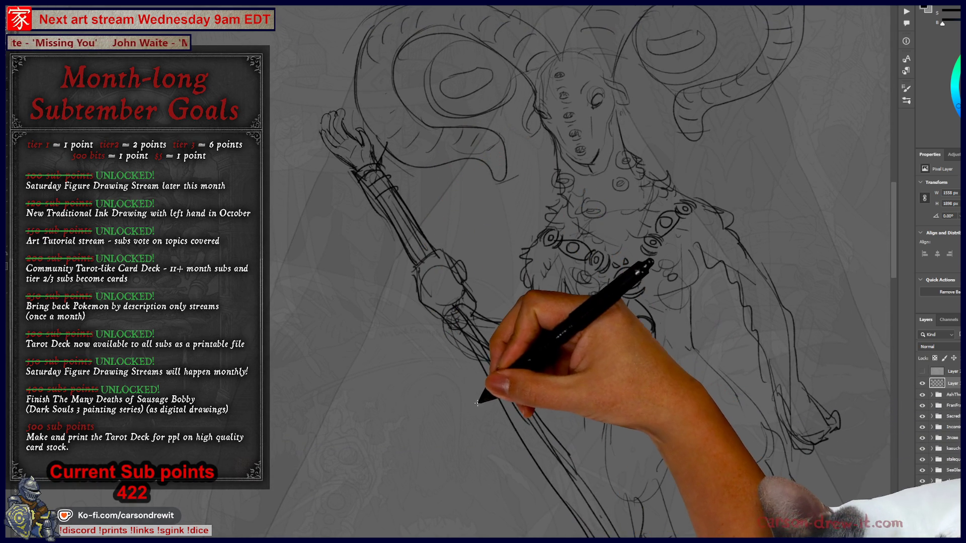
drag(478, 402, 511, 432)
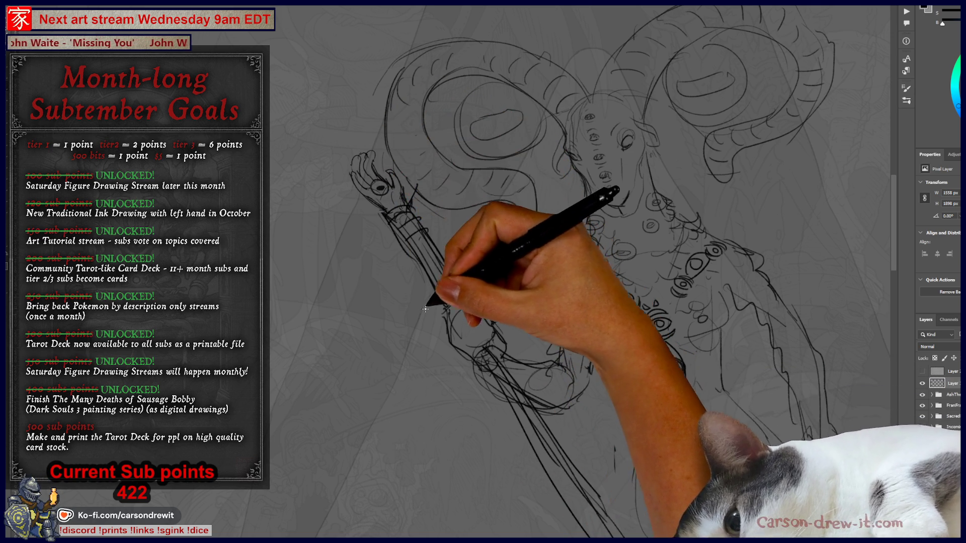
drag(429, 299, 398, 302)
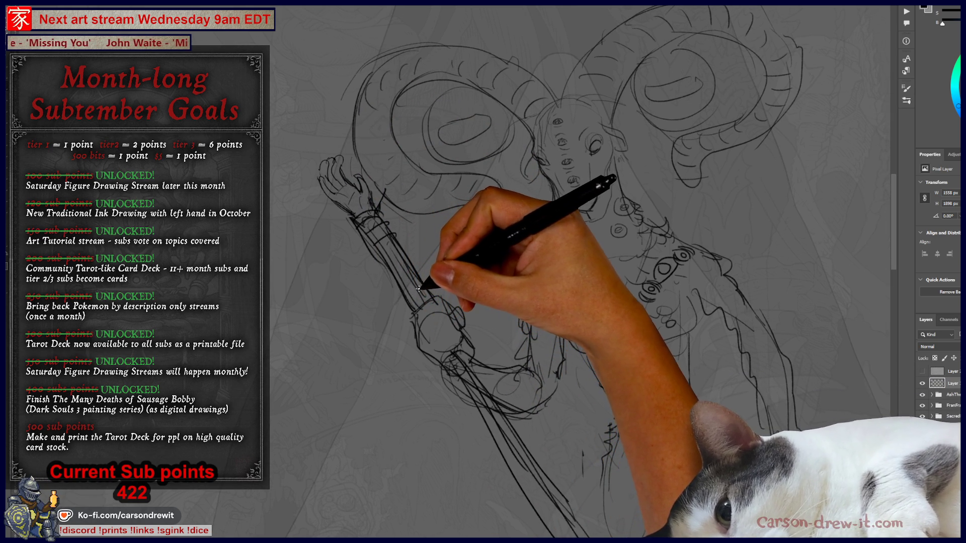
mouse_move(427, 276)
mouse_down()
mouse_move(356, 222)
mouse_move(280, 91)
mouse_move(405, 182)
mouse_up()
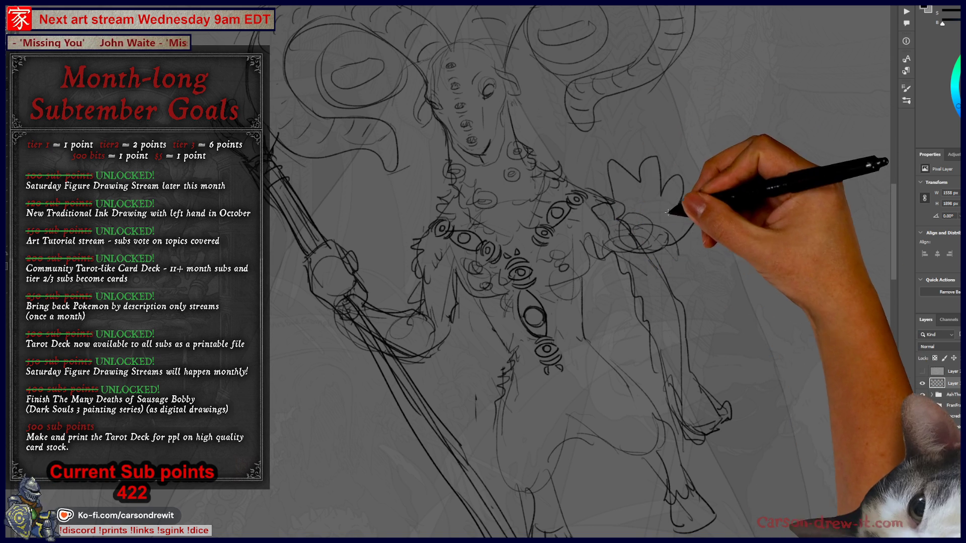
Rough in a raised hand beside the creature's right shoulder, undo its palm eye, and begin Free Transform
mouse_move(572, 173)
mouse_down()
mouse_move(546, 291)
mouse_move(529, 307)
mouse_move(557, 317)
mouse_move(574, 261)
mouse_move(548, 311)
mouse_move(545, 376)
mouse_move(571, 312)
mouse_move(556, 248)
mouse_up()
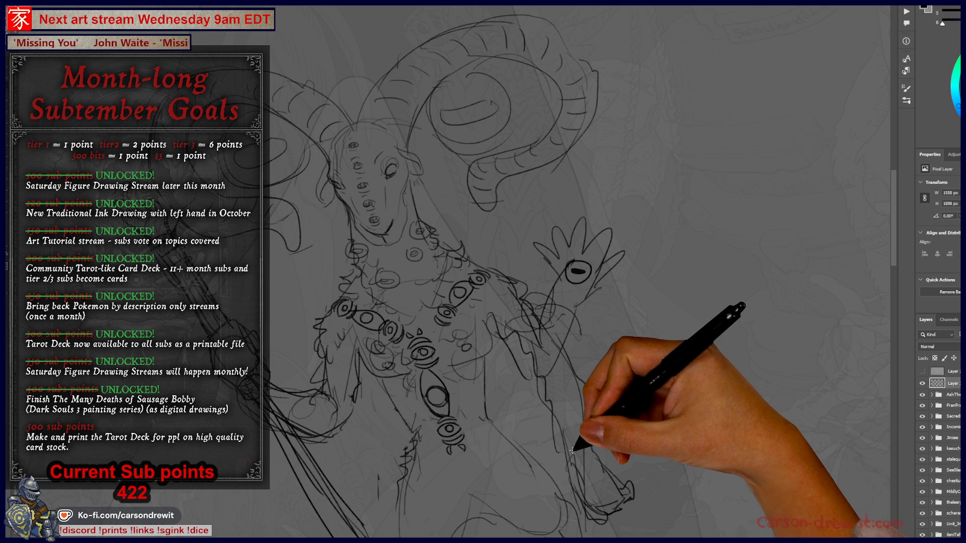
key(ctrl+z)
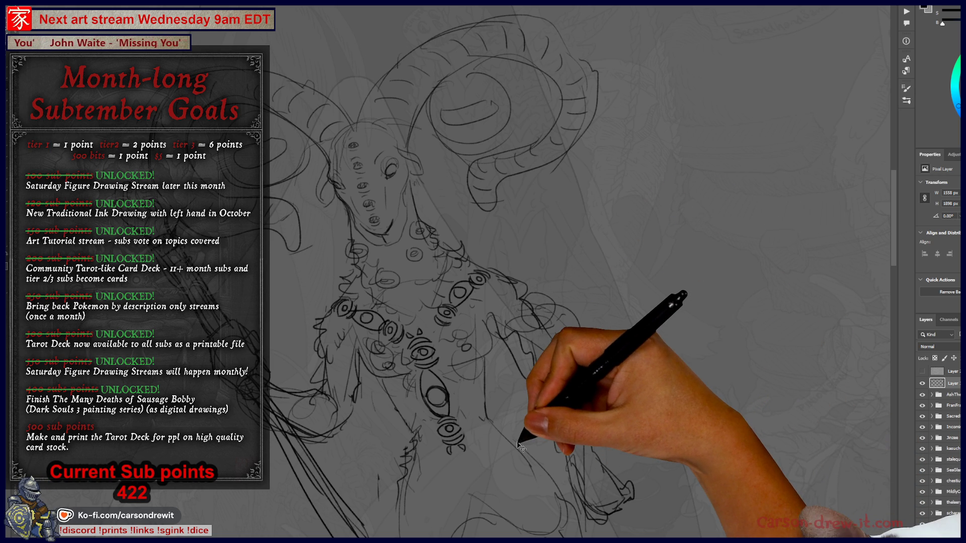
key(ctrl+0)
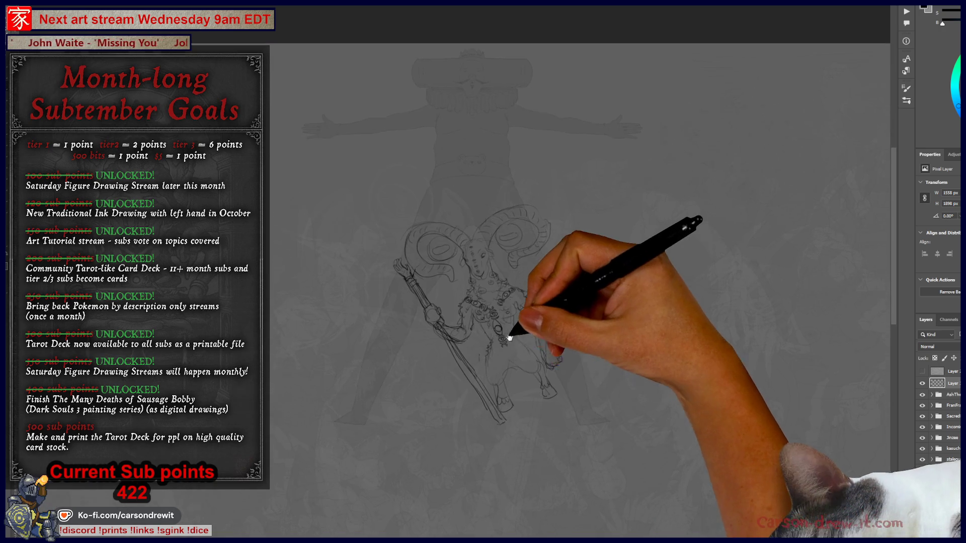
key(ctrl+plus)
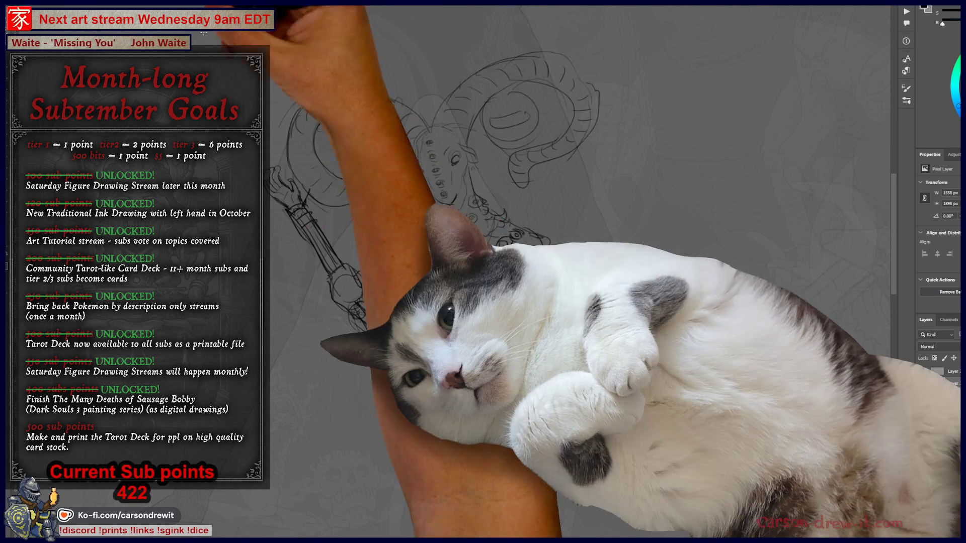
key(ctrl+t)
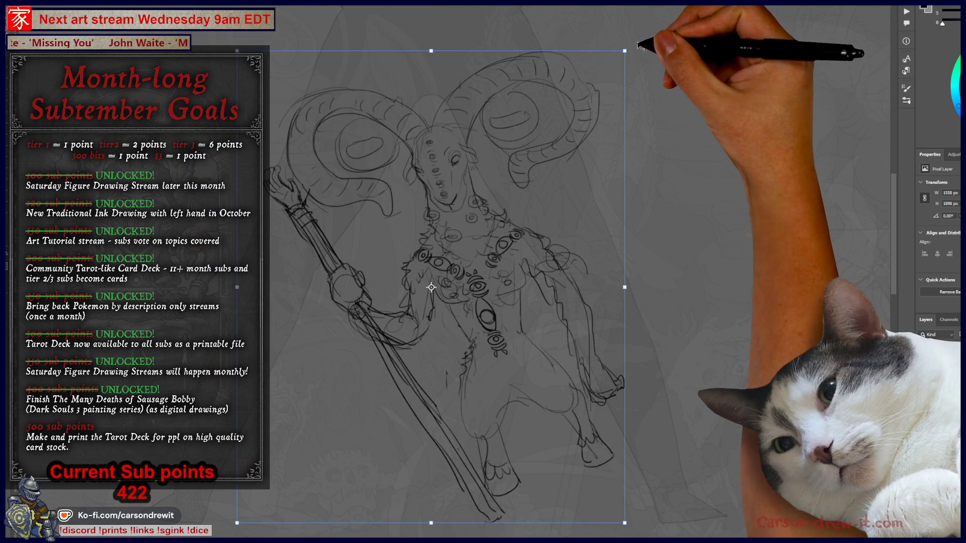
Rotate the creature slightly clockwise, move it right and down in the scene, and apply the transform
drag(733, 97, 763, 156)
key(ctrl+minus)
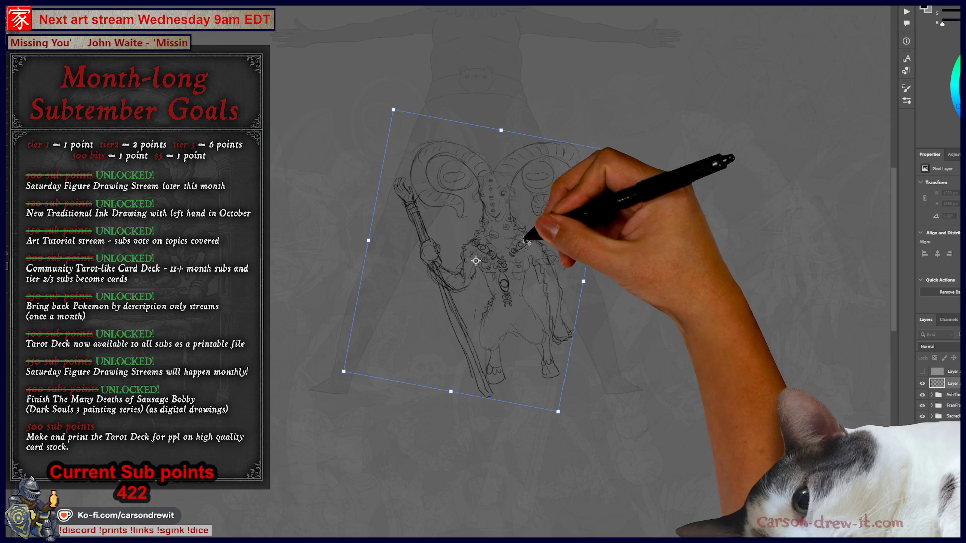
mouse_move(556, 312)
mouse_down()
mouse_move(849, 357)
mouse_move(621, 377)
mouse_move(755, 270)
mouse_move(604, 281)
mouse_move(288, 241)
mouse_up()
scroll(463, 365, up, 2)
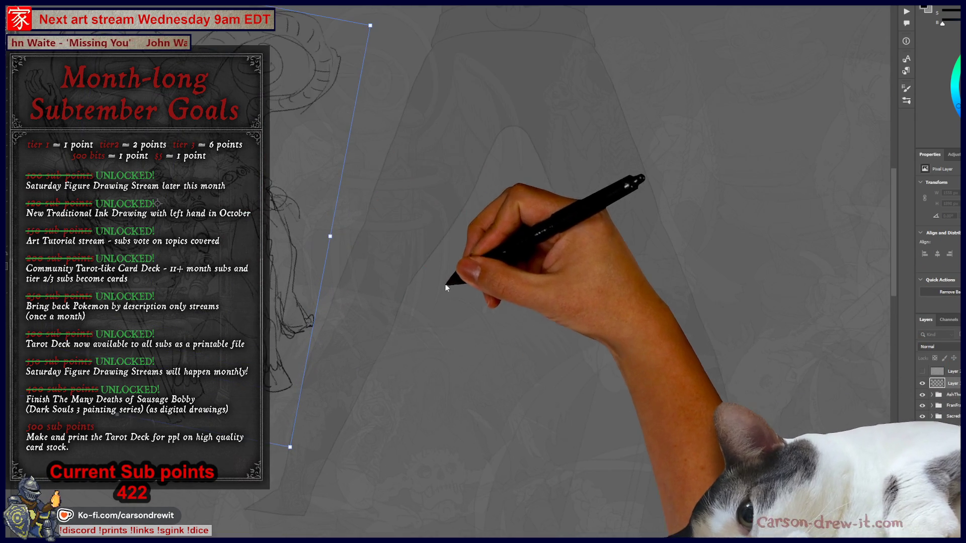
scroll(464, 365, down, 2)
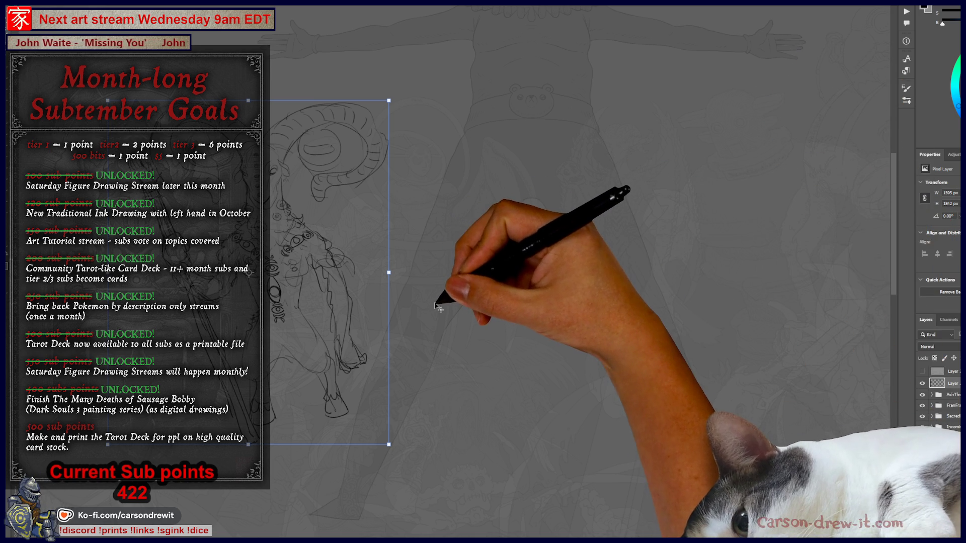
key(b)
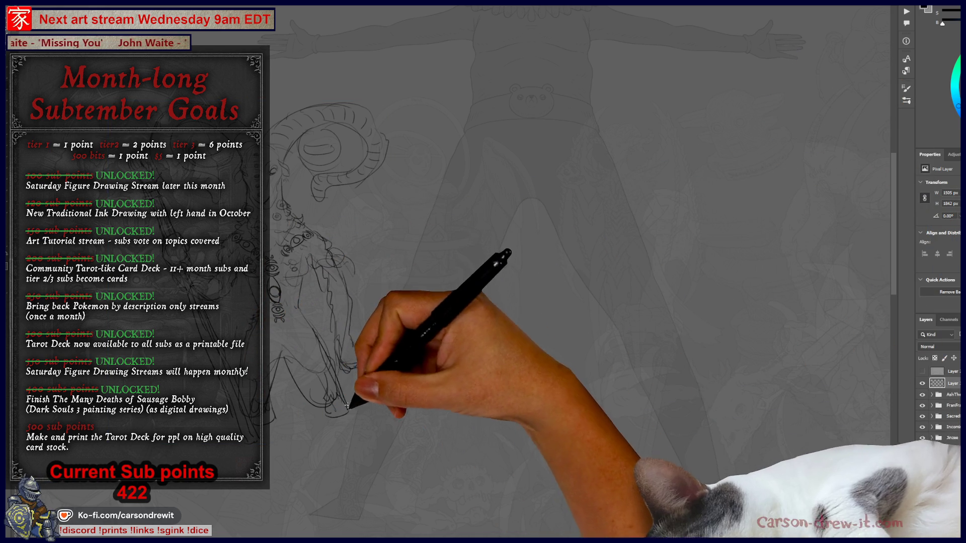
Lengthen the creature's legs downward with three extra brush strokes
mouse_move(352, 433)
mouse_down()
mouse_move(361, 470)
mouse_move(347, 498)
mouse_up()
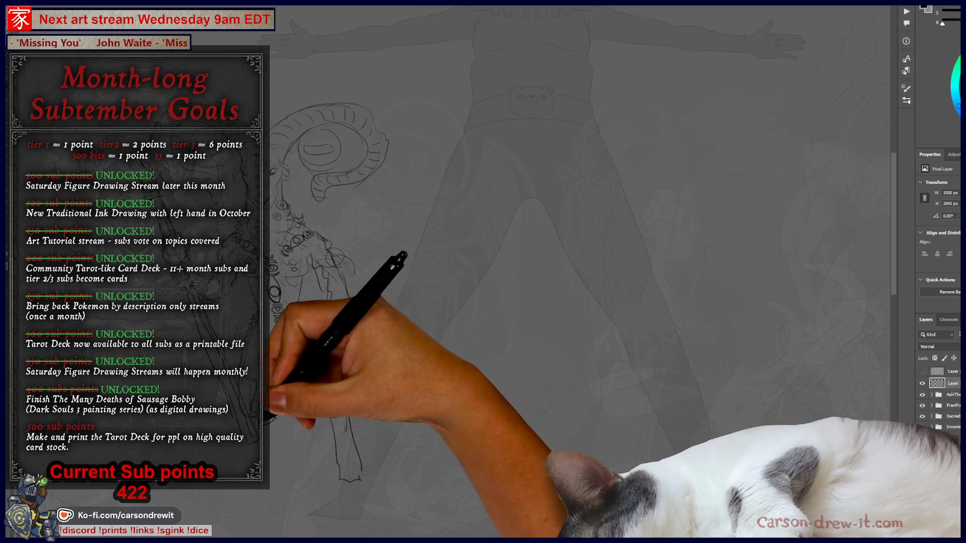
drag(273, 442, 282, 486)
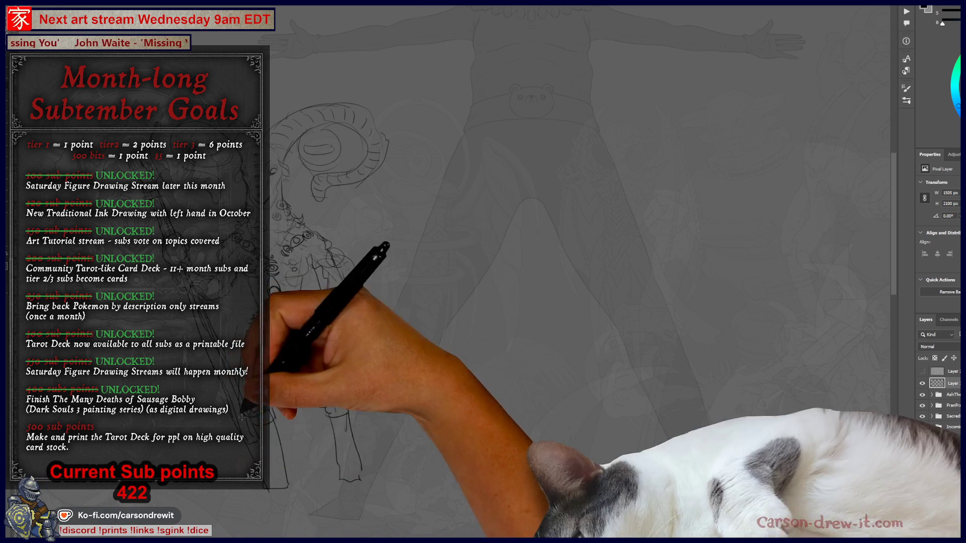
drag(277, 452, 270, 503)
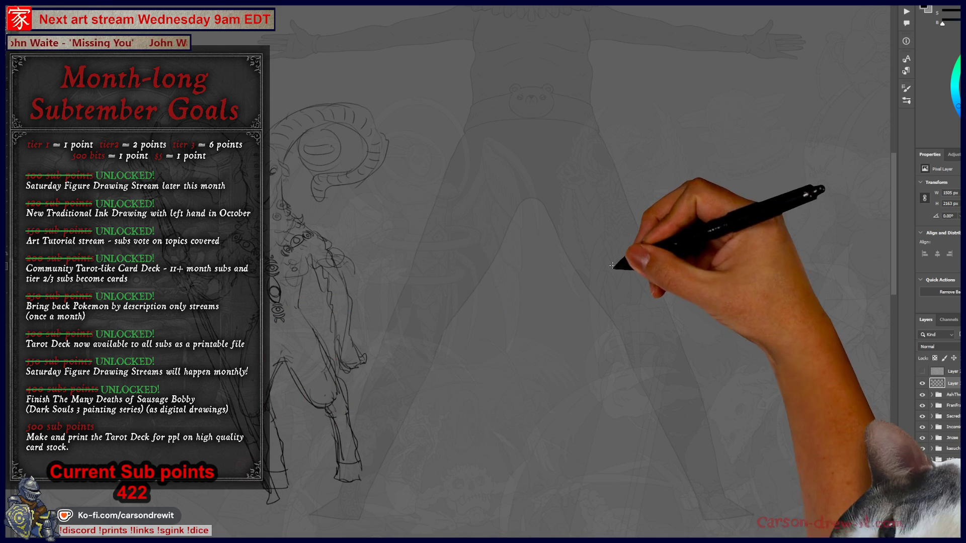
drag(514, 320, 584, 322)
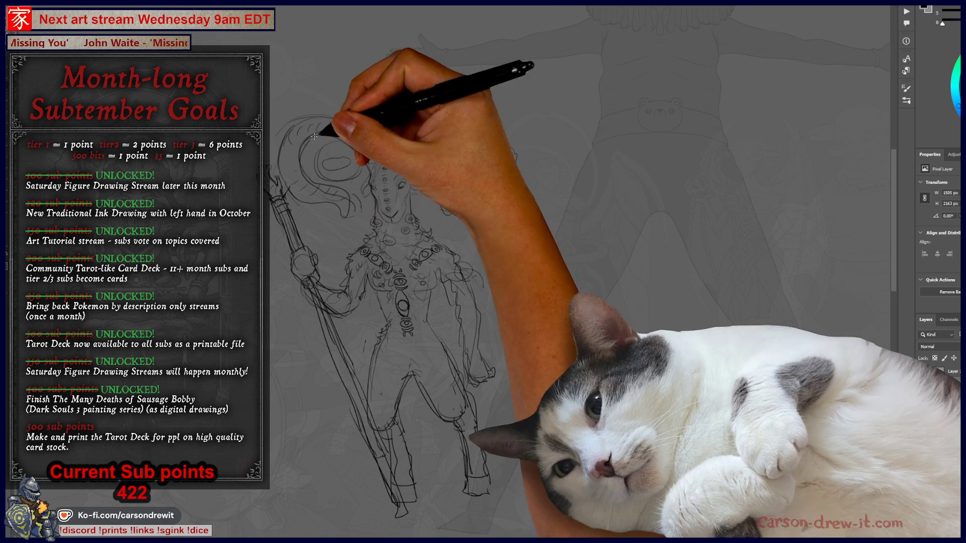
Select both curled horns and scale them down around their centre, then deselect
scroll(387, 181, up, 3)
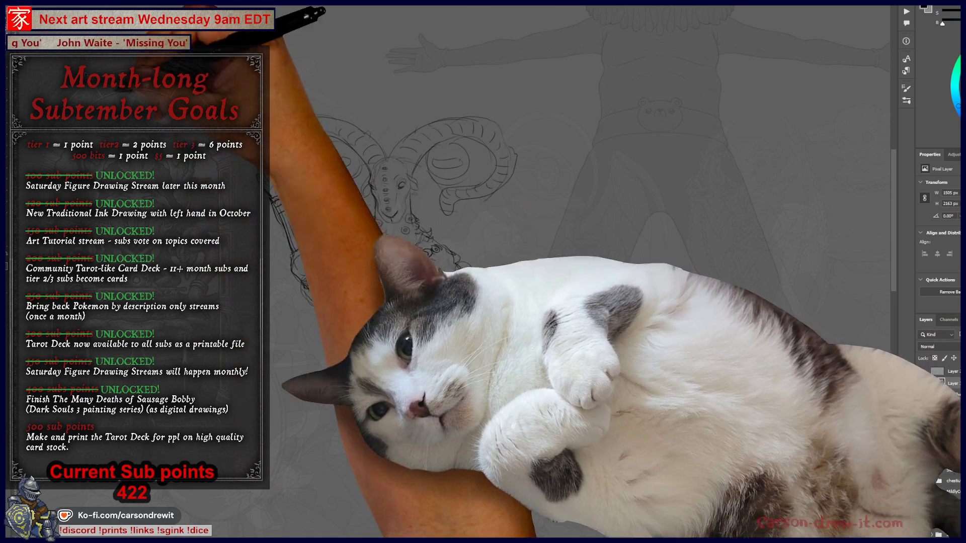
scroll(387, 201, down, 3)
mouse_move(330, 99)
mouse_down()
mouse_move(291, 196)
mouse_move(359, 219)
mouse_move(385, 143)
mouse_move(332, 92)
mouse_up()
drag(443, 126, 396, 157)
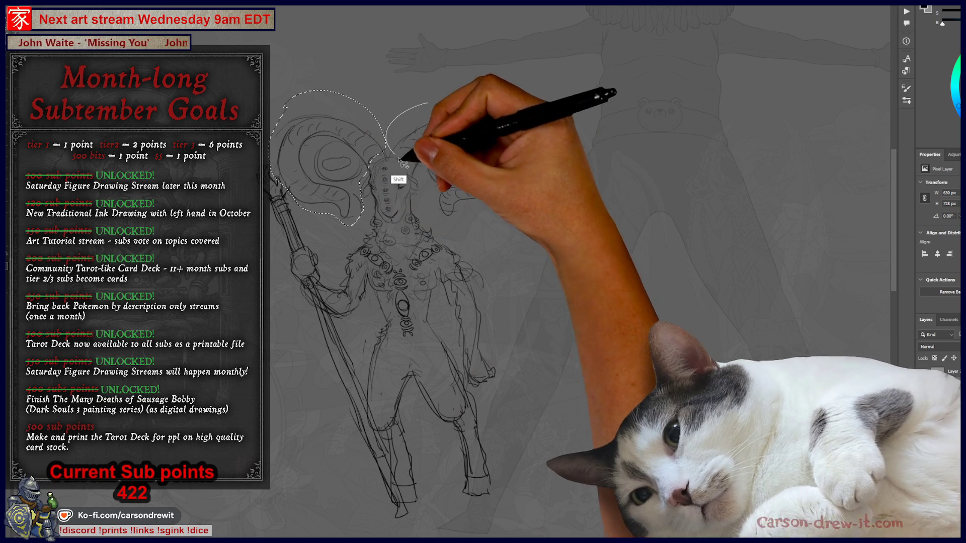
drag(465, 227, 410, 135)
key(ctrl+t)
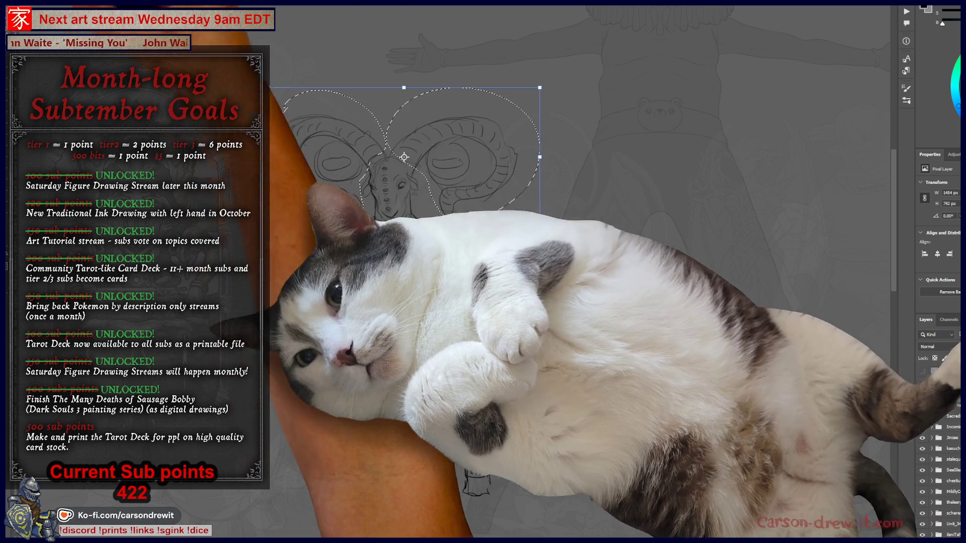
drag(540, 87, 497, 109)
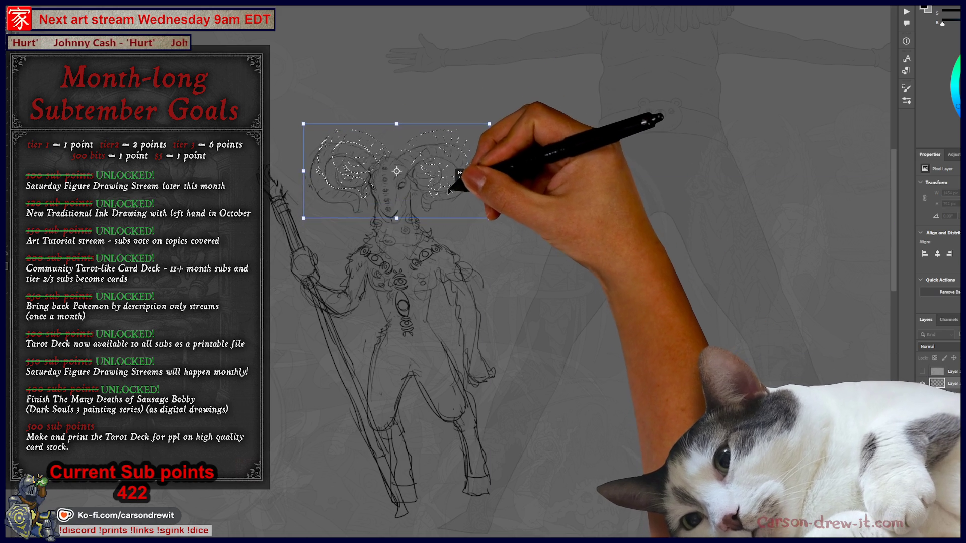
drag(454, 185, 452, 212)
drag(492, 118, 501, 112)
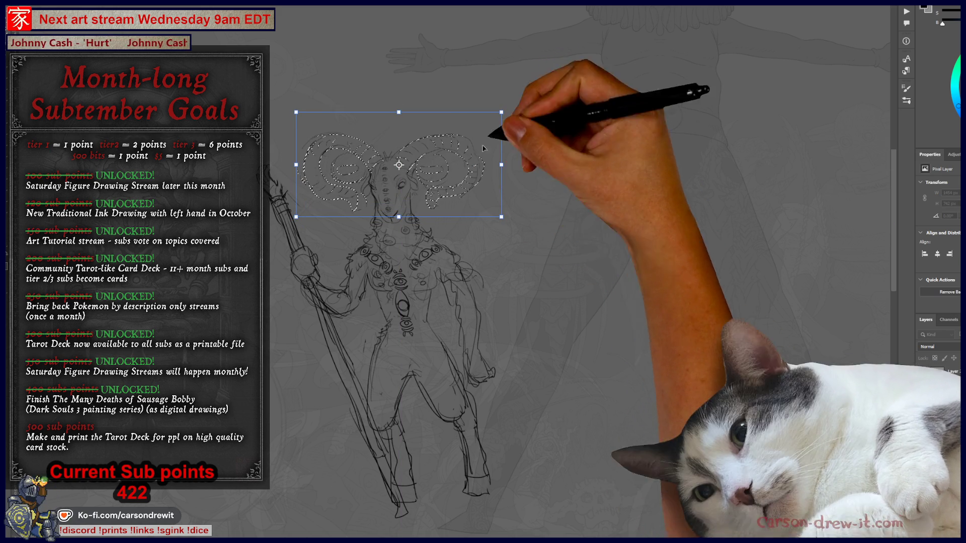
key(Return)
key(ctrl+d)
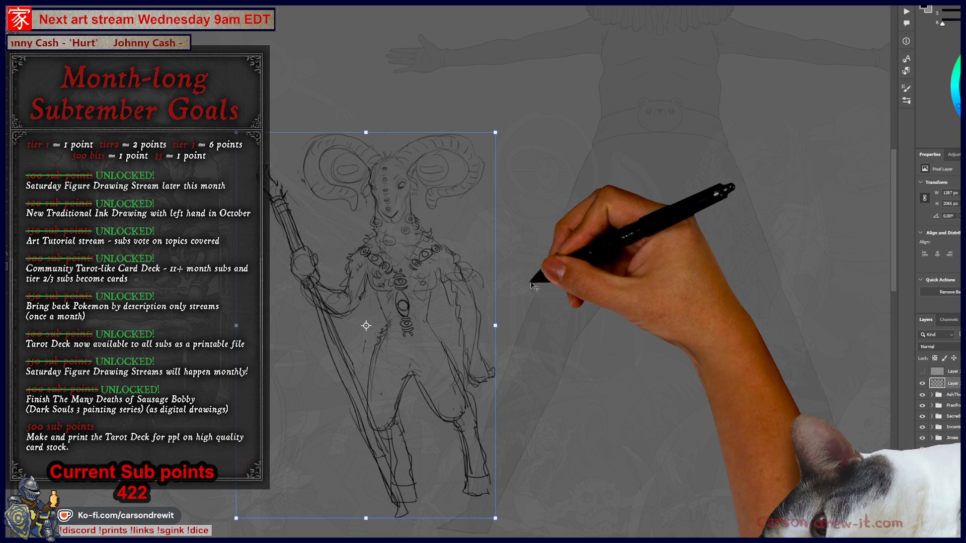
Select the multi-eyed head, scale it to about 279 × 326 px, and nudge it down-right
key(ctrl+plus)
key(ctrl+plus)
key(ctrl+plus)
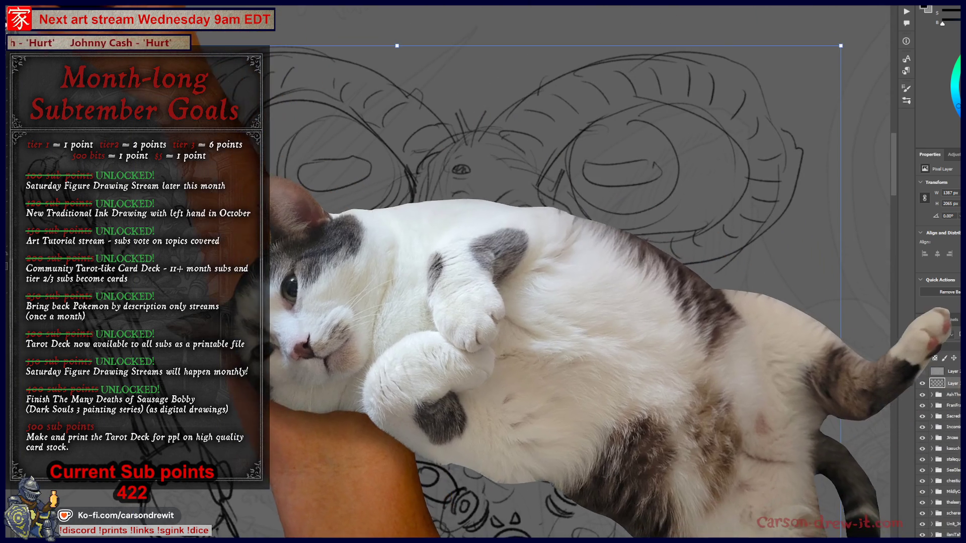
key(b)
mouse_move(394, 203)
mouse_down()
mouse_move(405, 293)
mouse_move(467, 347)
mouse_move(550, 296)
mouse_move(579, 200)
mouse_move(490, 120)
mouse_up()
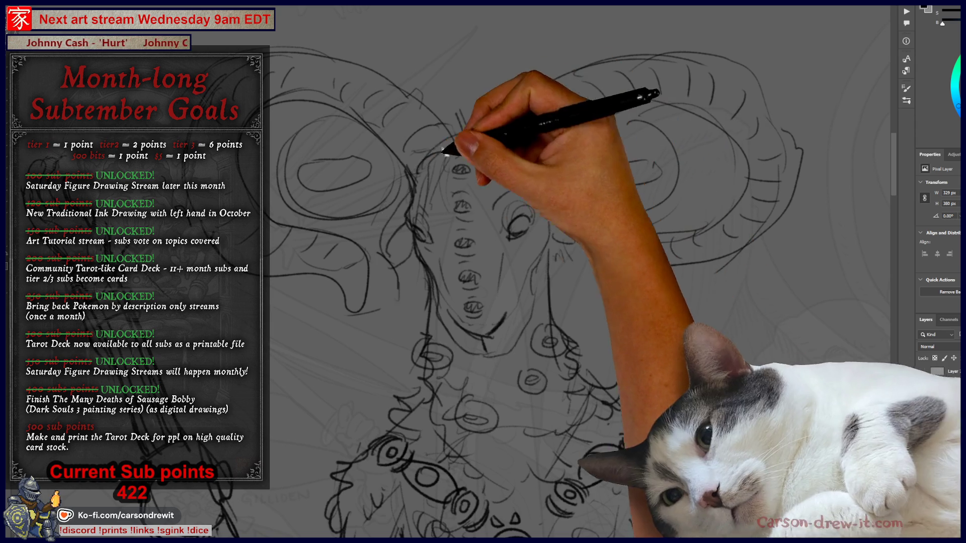
key(ctrl+t)
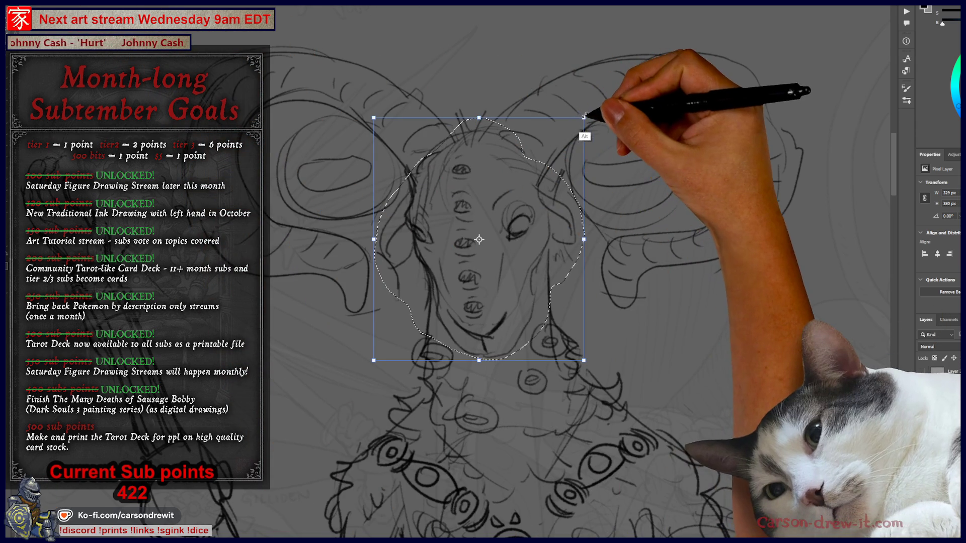
drag(584, 118, 569, 134)
drag(505, 237, 512, 245)
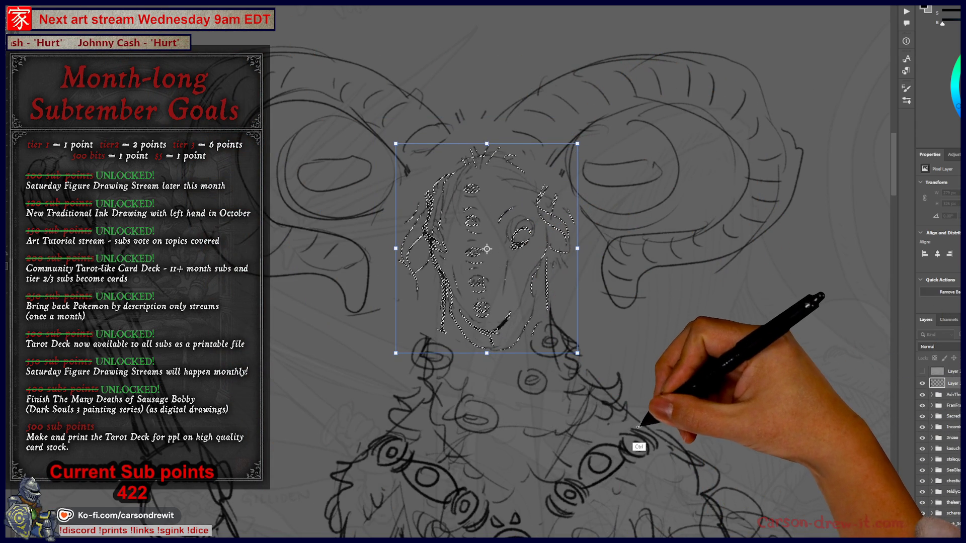
drag(485, 248, 476, 249)
key(Return)
key(ctrl+minus)
key(ctrl+minus)
key(ctrl+minus)
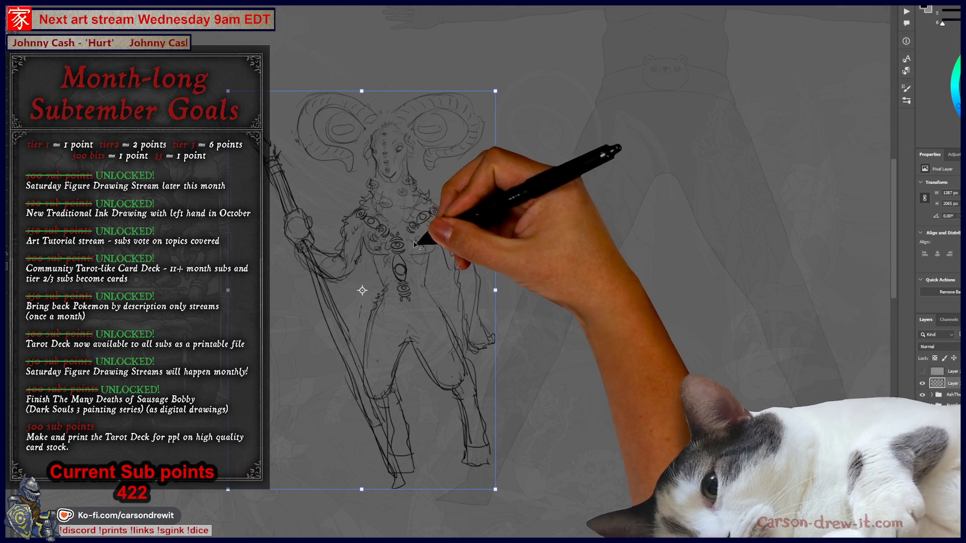
Scale the entire horned creature layer by its corner handle to about 953 × 1421 px
key(ctrl+minus)
key(ctrl+plus)
key(ctrl+plus)
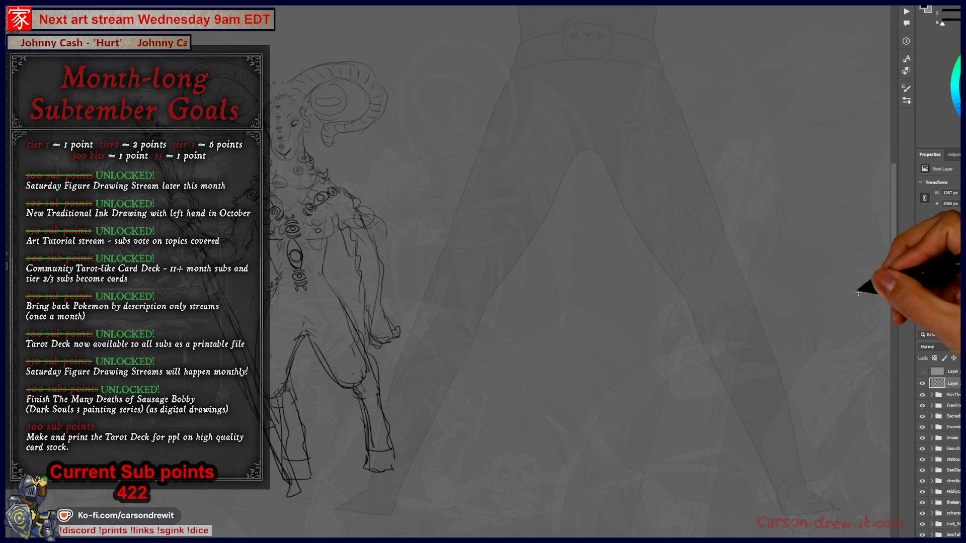
key(ctrl+minus)
drag(608, 374, 634, 395)
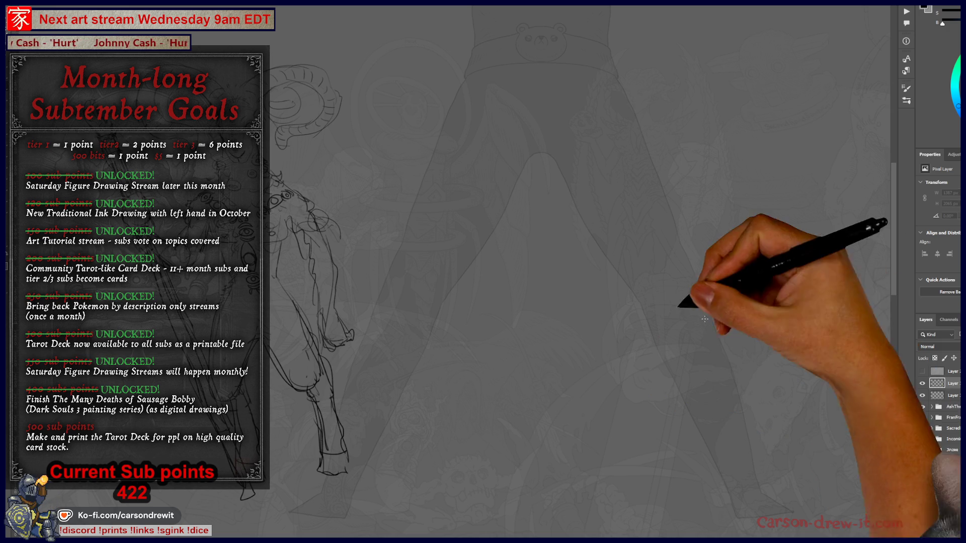
drag(553, 302, 490, 274)
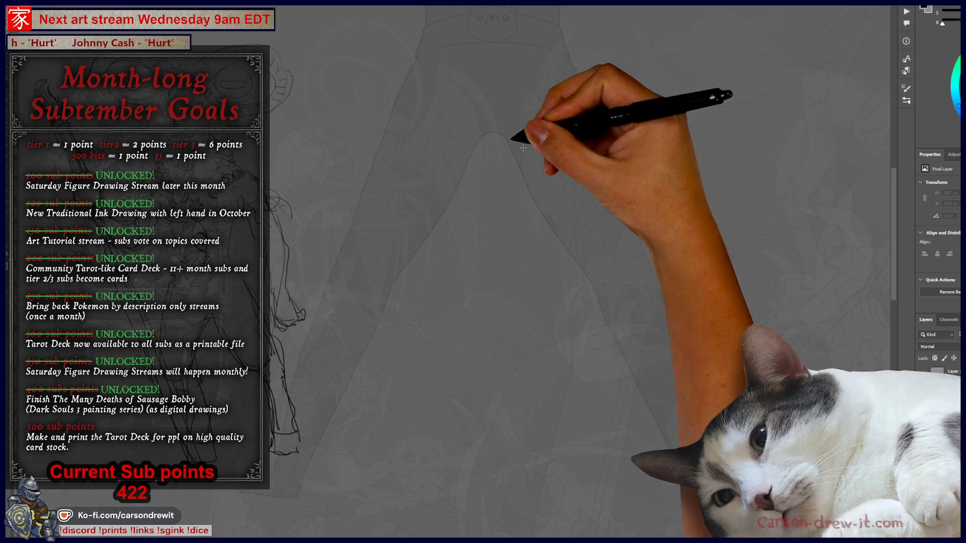
drag(518, 171, 576, 209)
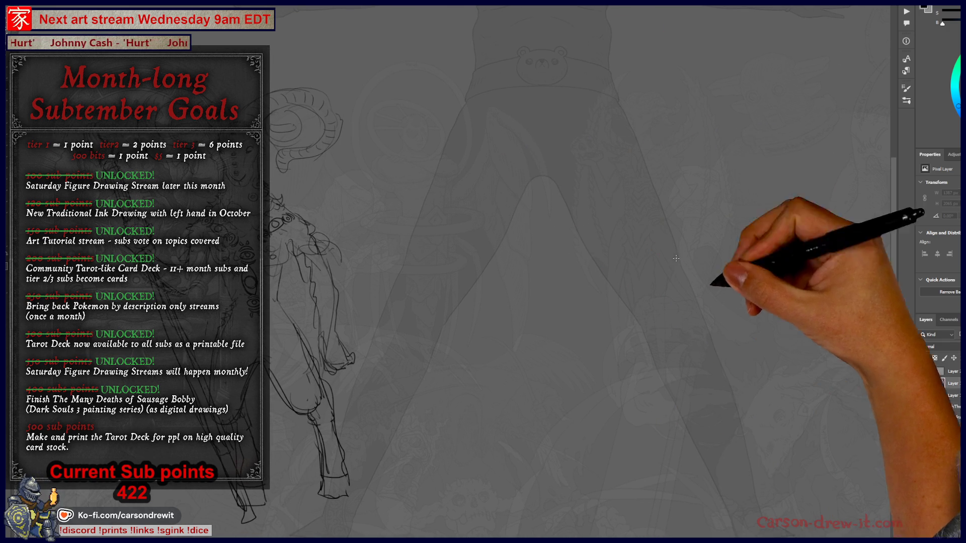
click(953, 395)
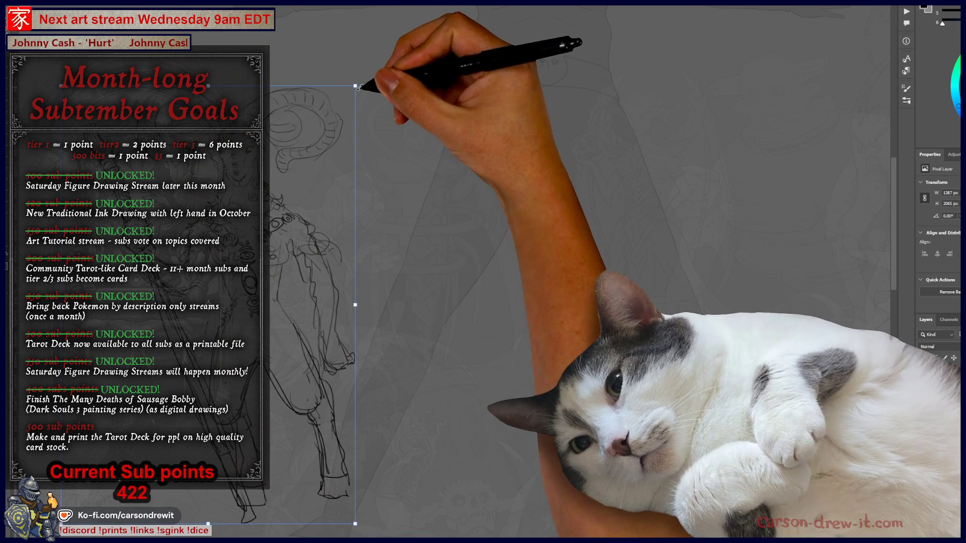
mouse_move(359, 87)
mouse_down()
mouse_move(269, 291)
mouse_move(443, 275)
mouse_up()
scroll(443, 275, up, 2)
drag(500, 335, 458, 327)
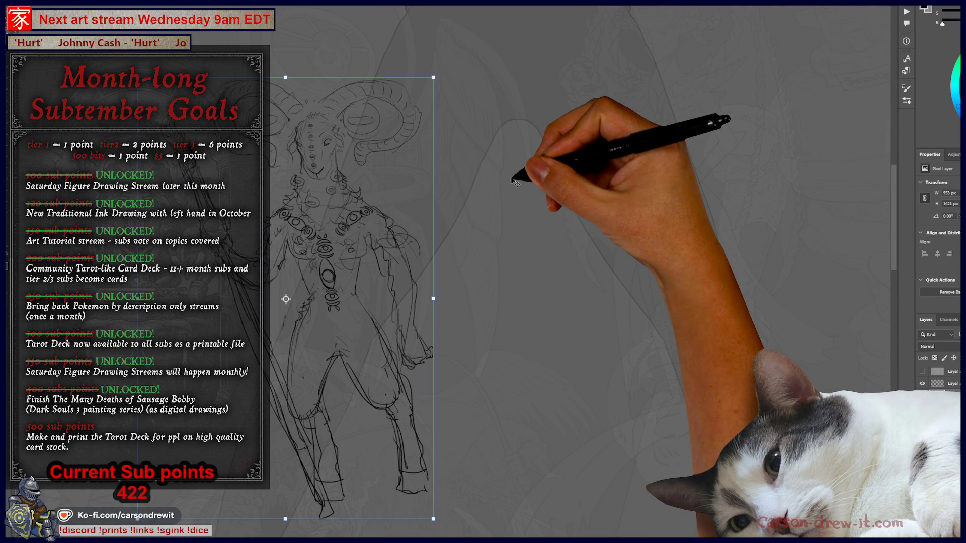
drag(510, 330, 538, 304)
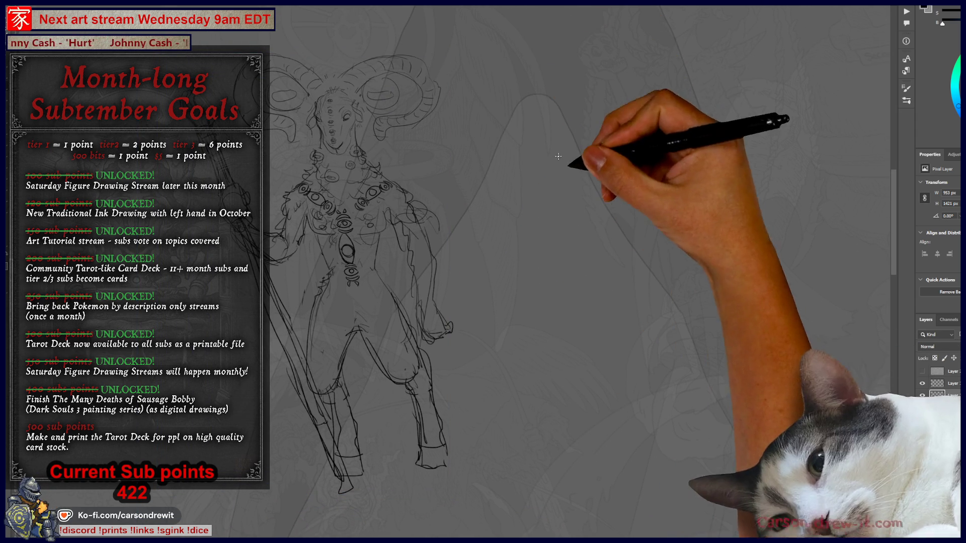
Draw the new character's round curled horn and oval head beside the creature
drag(578, 203, 619, 188)
drag(598, 231, 619, 185)
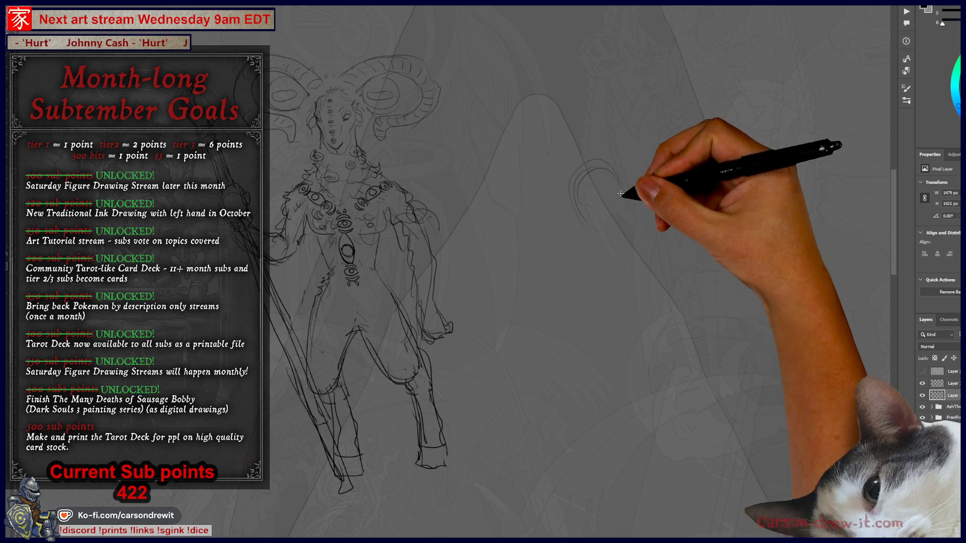
mouse_move(626, 220)
mouse_down()
mouse_move(586, 358)
mouse_move(625, 306)
mouse_move(629, 272)
mouse_up()
drag(522, 281, 526, 342)
drag(523, 272, 511, 299)
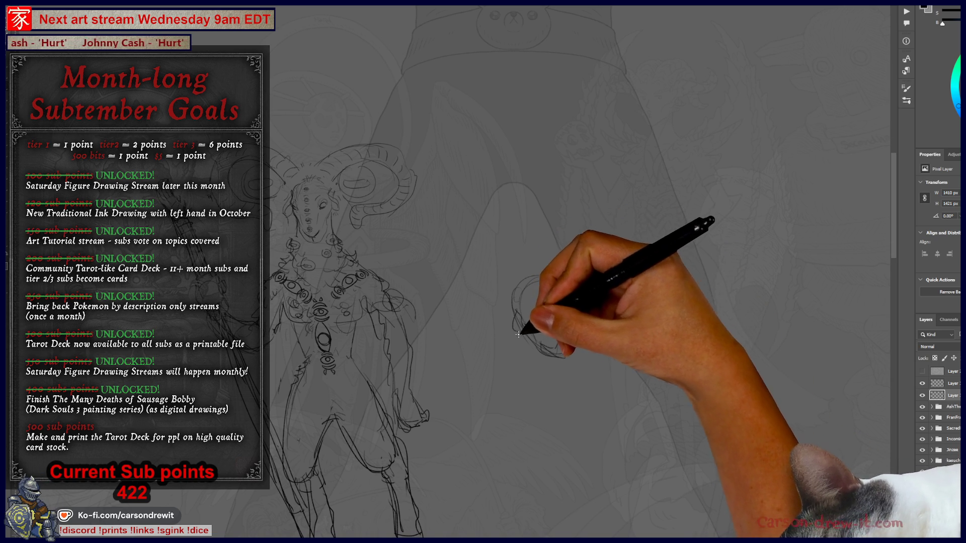
drag(570, 310, 574, 318)
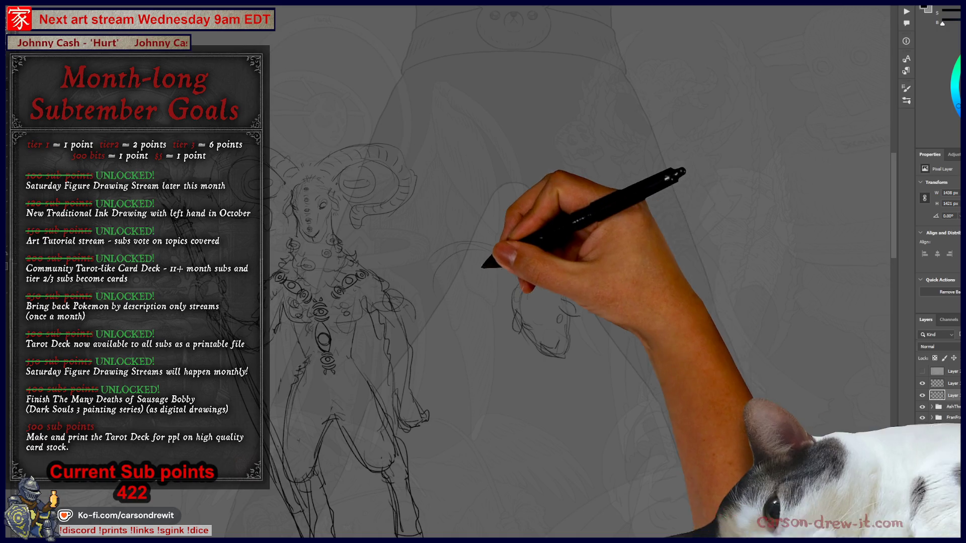
mouse_move(469, 262)
mouse_down()
mouse_move(442, 283)
mouse_move(453, 330)
mouse_move(494, 344)
mouse_move(518, 339)
mouse_move(502, 323)
mouse_move(488, 341)
mouse_move(472, 300)
mouse_move(479, 321)
mouse_move(501, 281)
mouse_move(512, 302)
mouse_move(556, 276)
mouse_move(571, 280)
mouse_move(587, 250)
mouse_move(576, 258)
mouse_move(638, 274)
mouse_move(618, 263)
mouse_move(620, 292)
mouse_move(603, 302)
mouse_move(612, 285)
mouse_move(611, 314)
mouse_move(603, 257)
mouse_move(574, 276)
mouse_move(586, 259)
mouse_move(602, 298)
mouse_up()
Add a jaw and chin below the new head and a long diagonal staff line
drag(533, 347, 539, 392)
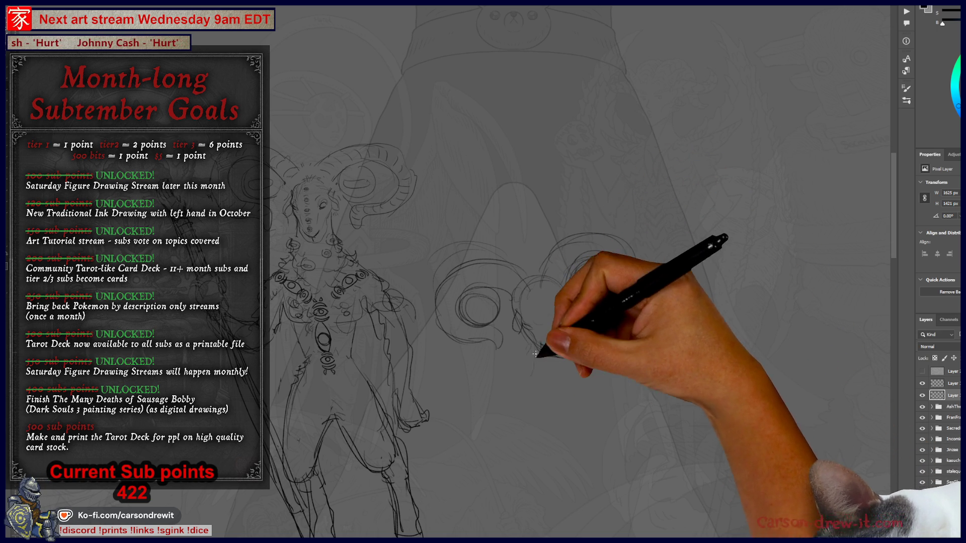
mouse_move(571, 339)
mouse_down()
mouse_move(545, 377)
mouse_move(539, 405)
mouse_move(550, 412)
mouse_move(553, 327)
mouse_move(508, 289)
mouse_move(510, 267)
mouse_move(493, 294)
mouse_move(511, 261)
mouse_move(526, 274)
mouse_move(511, 318)
mouse_up()
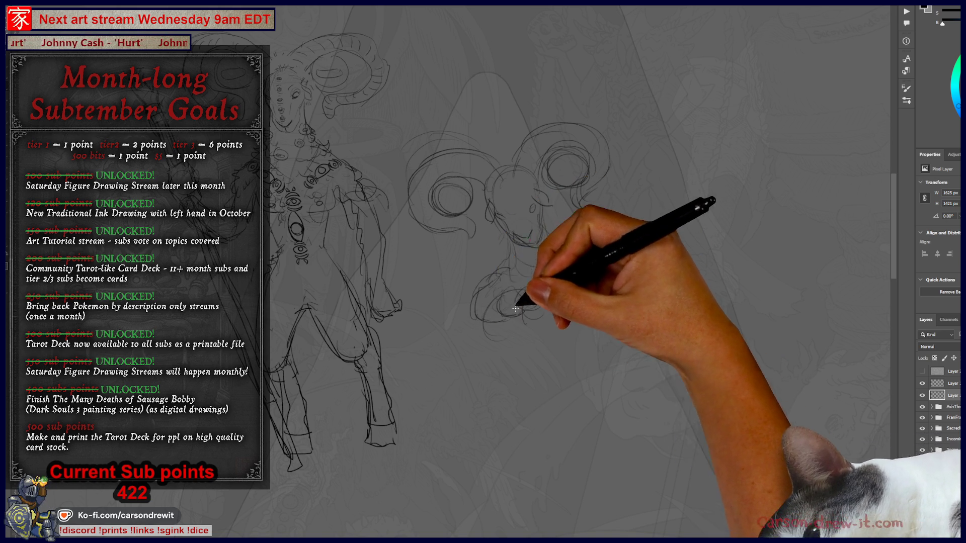
mouse_move(567, 287)
mouse_down()
mouse_move(409, 420)
mouse_move(556, 294)
mouse_move(465, 399)
mouse_move(596, 344)
mouse_move(479, 409)
mouse_move(623, 247)
mouse_up()
scroll(615, 280, down, 3)
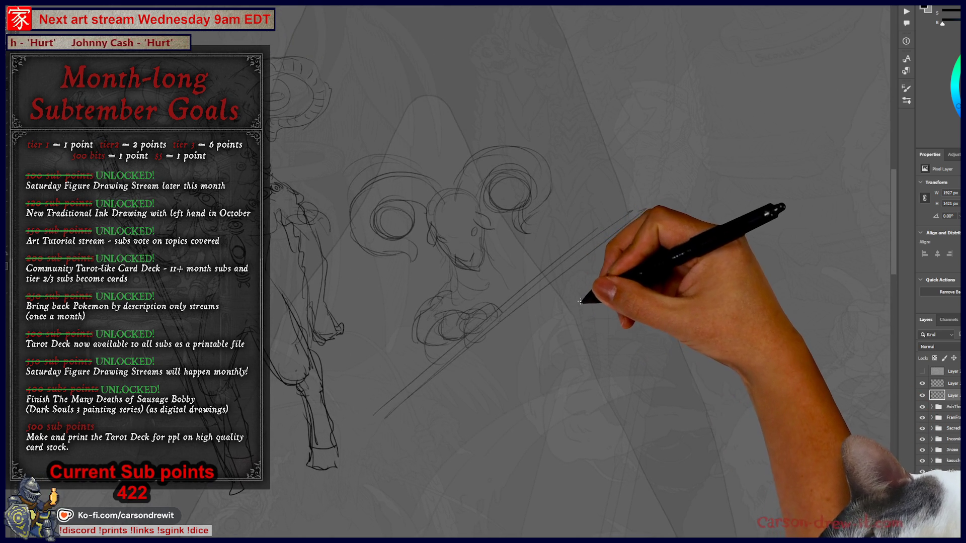
Undo the diagonal staff line and sketch the new character's hand loop
scroll(494, 375, down, 3)
key(ctrl+z)
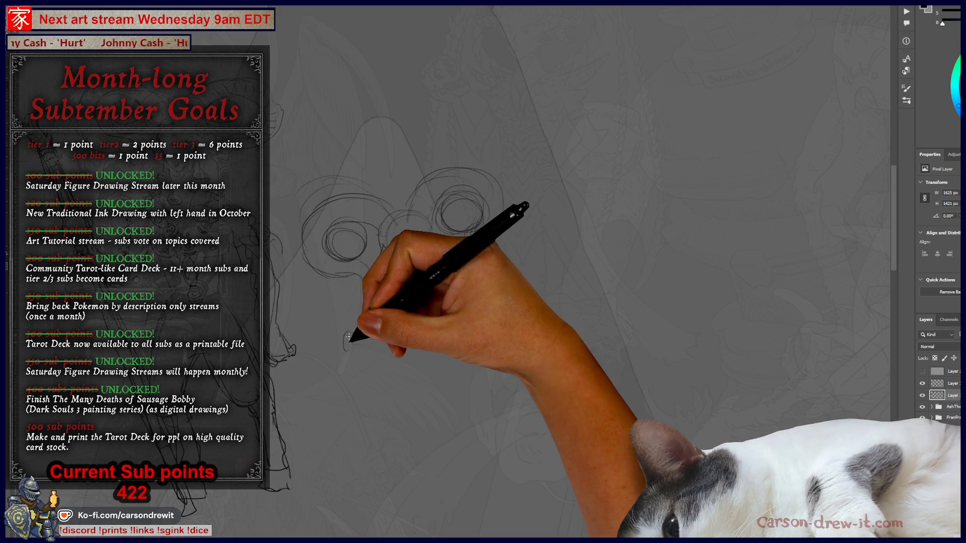
mouse_move(345, 324)
mouse_down()
mouse_move(346, 350)
mouse_move(402, 395)
mouse_up()
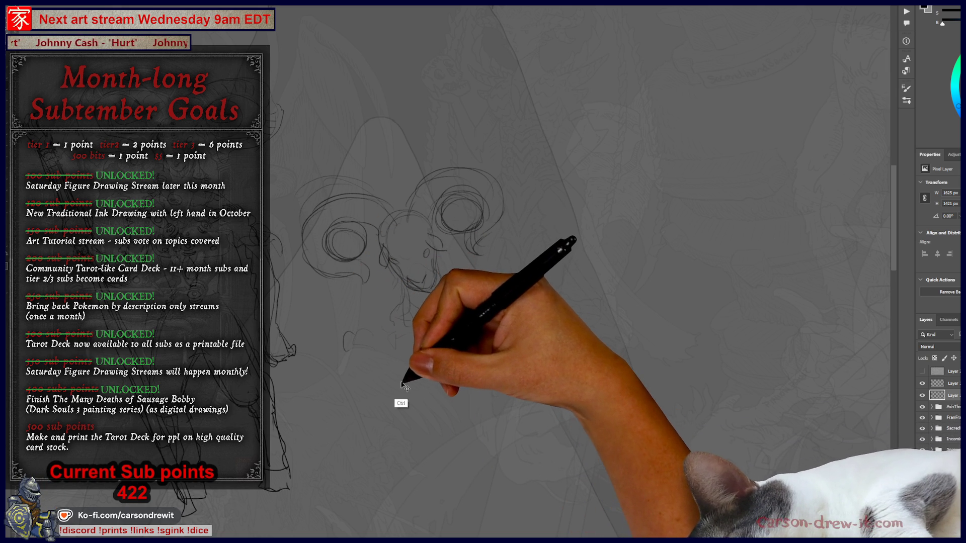
mouse_move(402, 387)
mouse_down()
mouse_move(382, 352)
mouse_move(404, 364)
mouse_up()
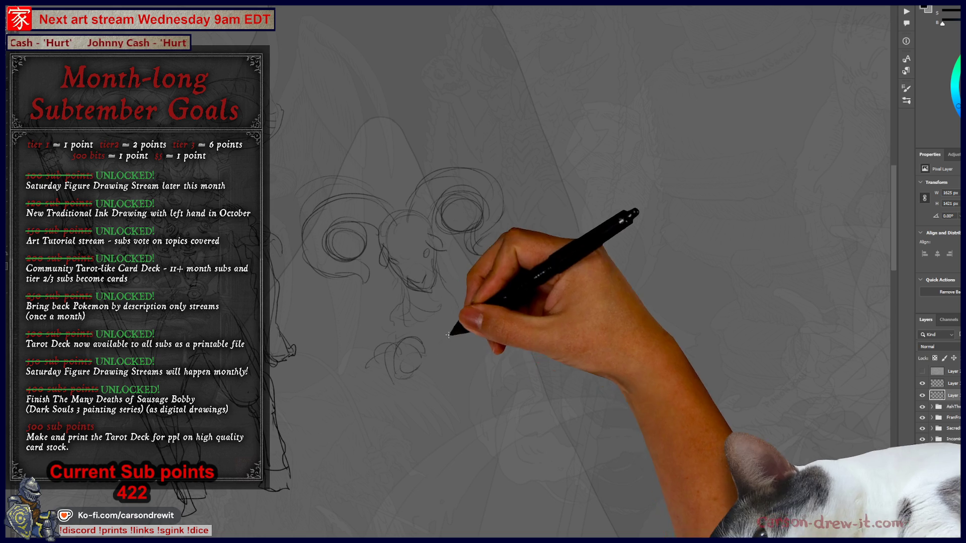
Draw two long parallel staff lines and add a small tip detail at the staff's top
mouse_move(457, 339)
mouse_down()
mouse_move(524, 259)
mouse_move(484, 317)
mouse_up()
mouse_move(352, 377)
mouse_down()
mouse_move(459, 280)
mouse_move(572, 150)
mouse_up()
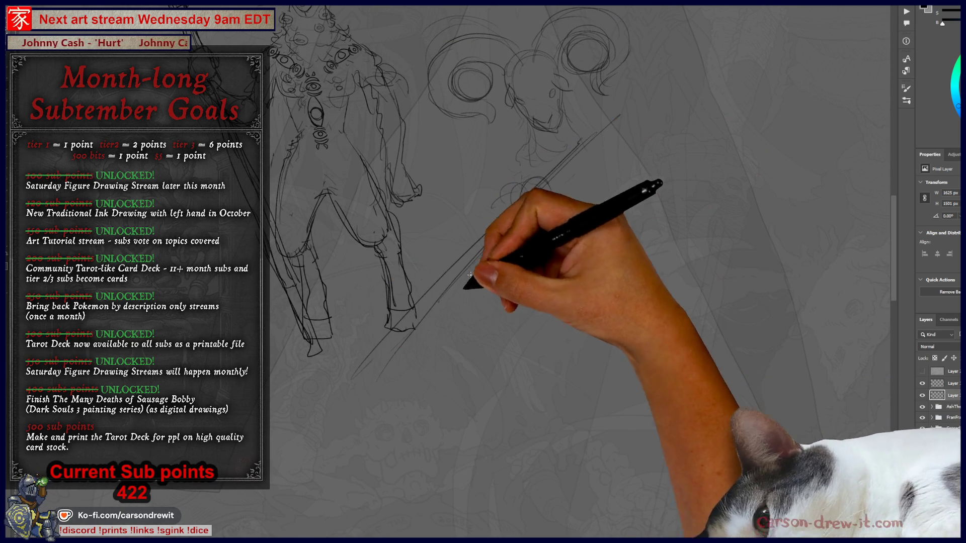
mouse_move(360, 405)
mouse_down()
mouse_move(620, 116)
mouse_move(517, 270)
mouse_up()
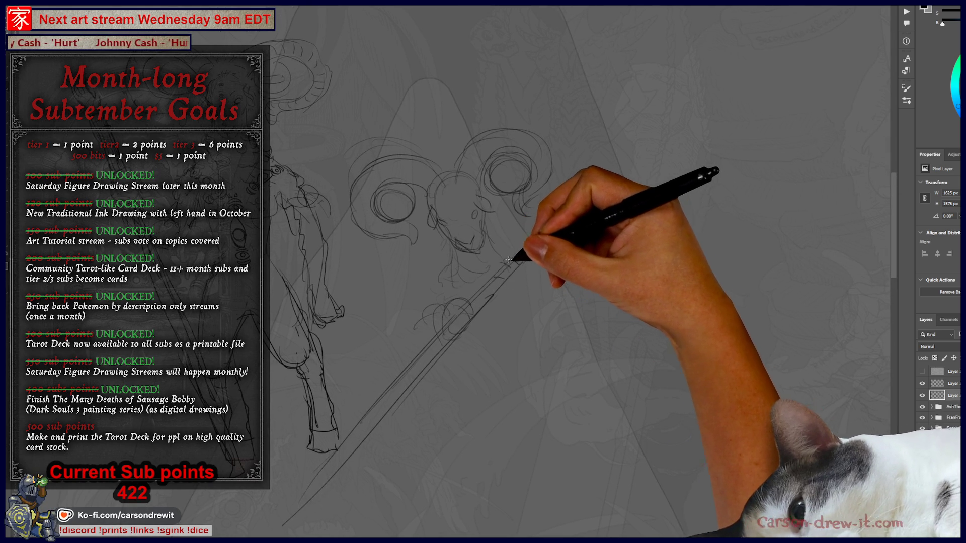
mouse_move(531, 241)
mouse_down()
mouse_move(545, 237)
mouse_move(528, 258)
mouse_up()
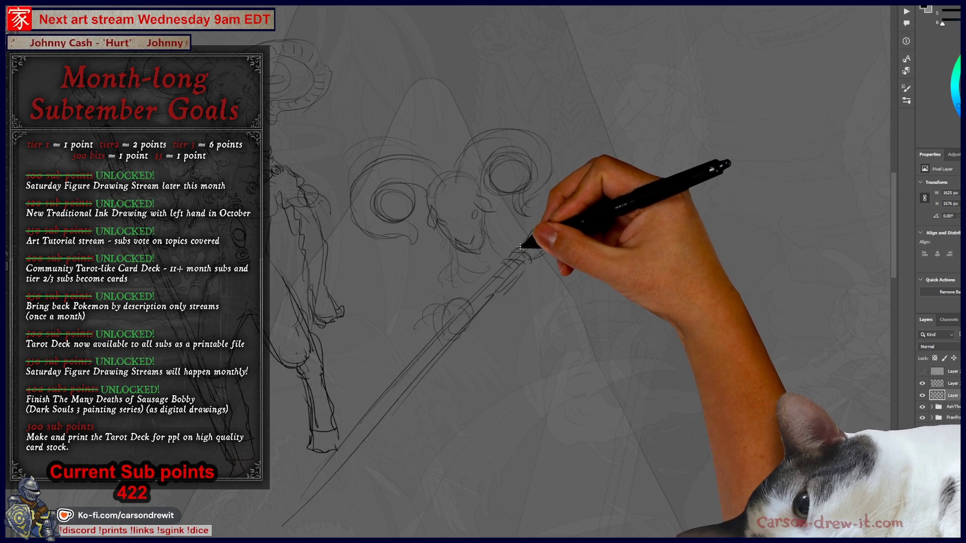
key(ctrl)
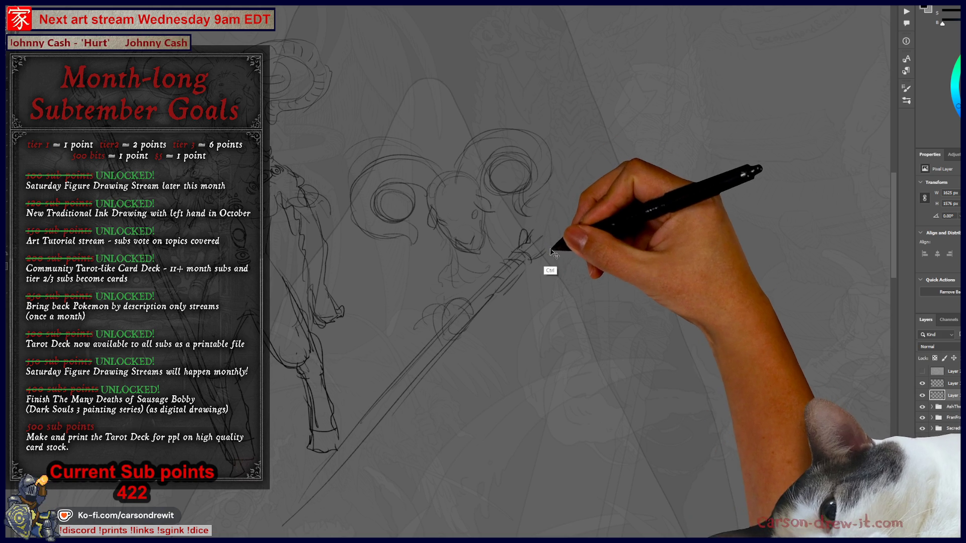
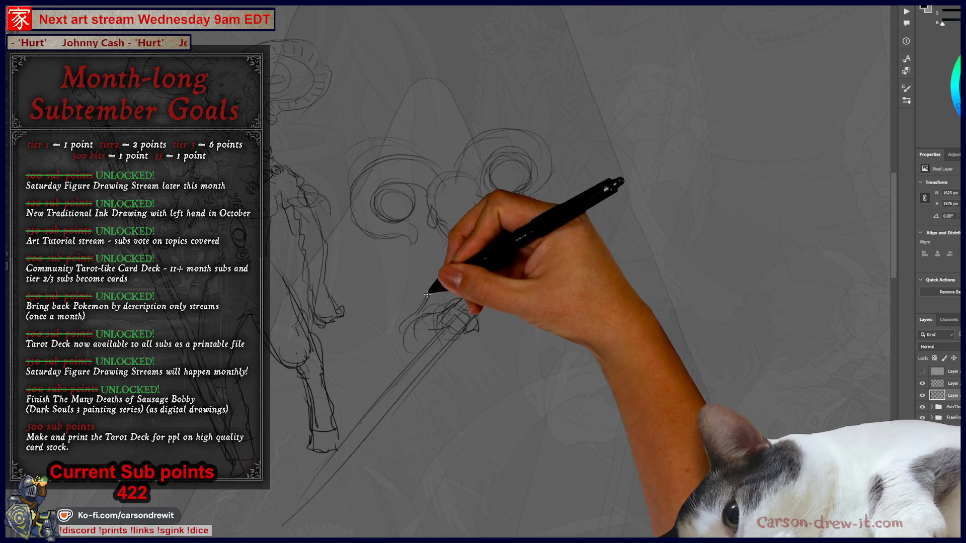
Sketch the hand wrapped around the sword hilt with short strokes beside it, tilting the view
mouse_move(473, 269)
mouse_down()
mouse_move(515, 251)
mouse_move(583, 326)
mouse_up()
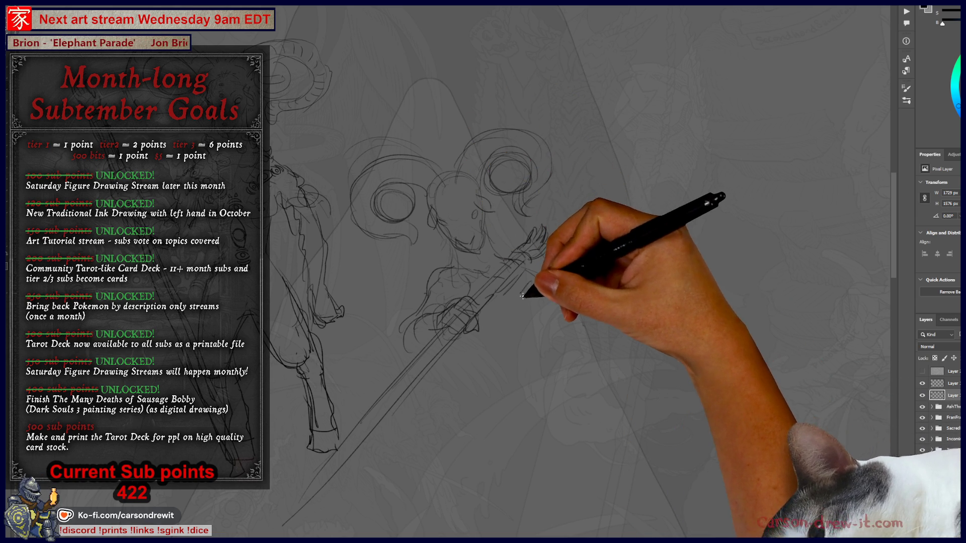
drag(523, 292, 550, 268)
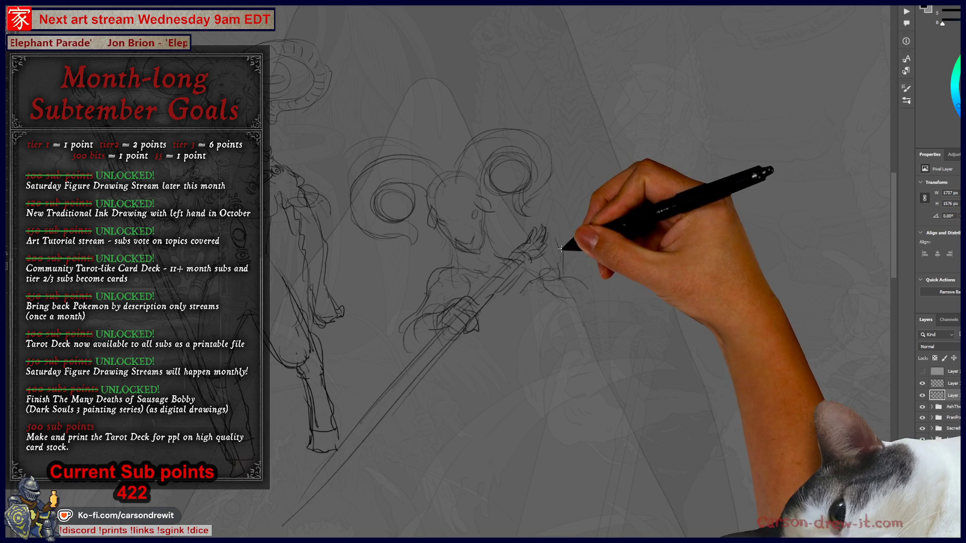
drag(557, 235, 564, 260)
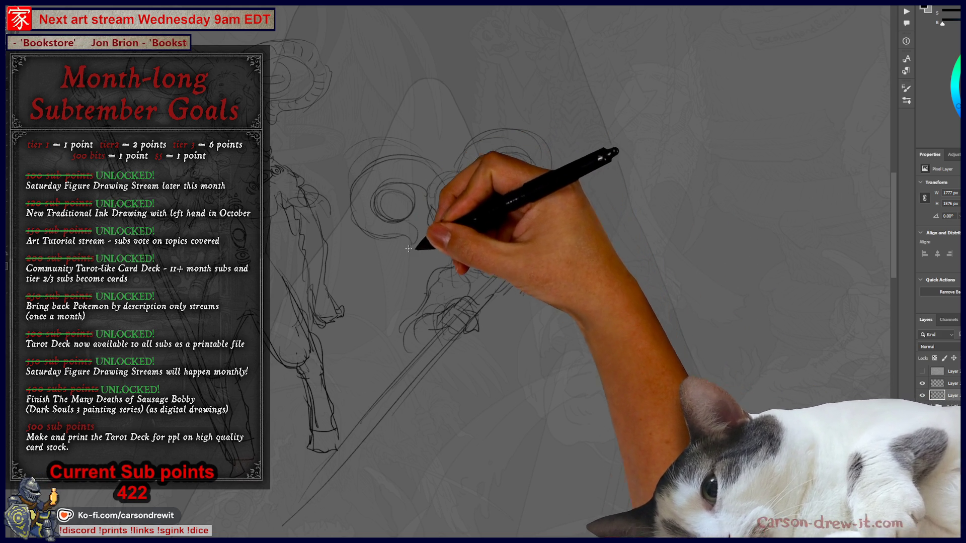
drag(546, 283, 535, 312)
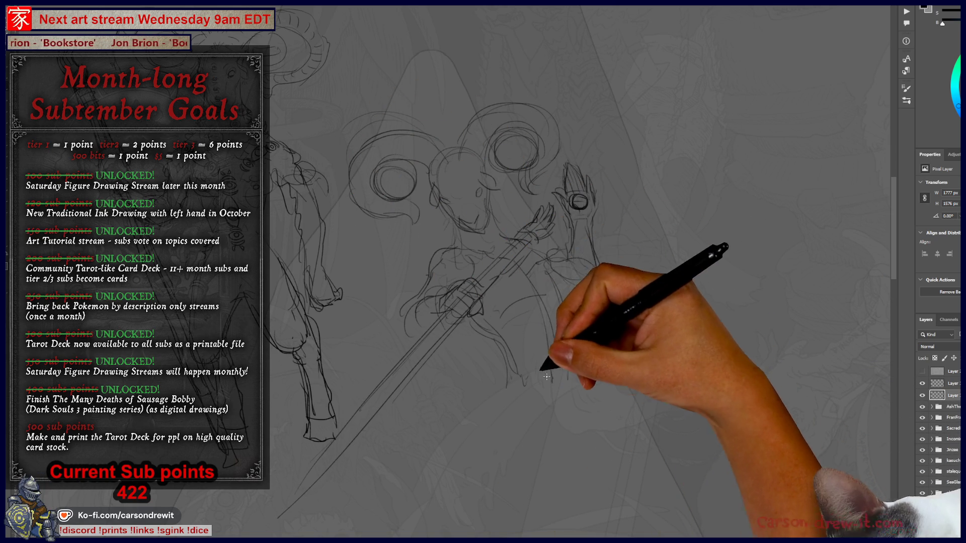
Draw the hip curve, both legs down toward the feet, and the lower-leg and foot lines
drag(529, 447, 548, 300)
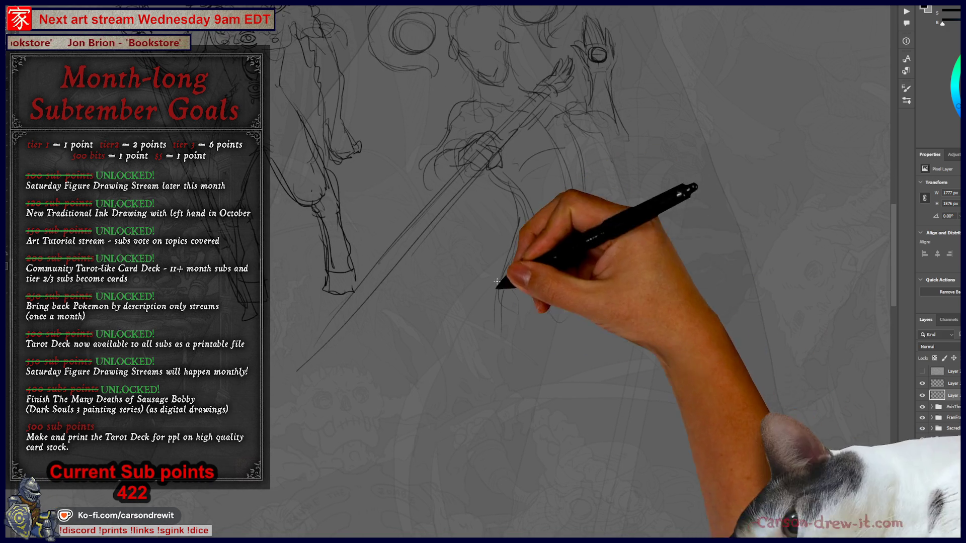
mouse_move(500, 293)
mouse_down()
mouse_move(523, 337)
mouse_move(520, 350)
mouse_up()
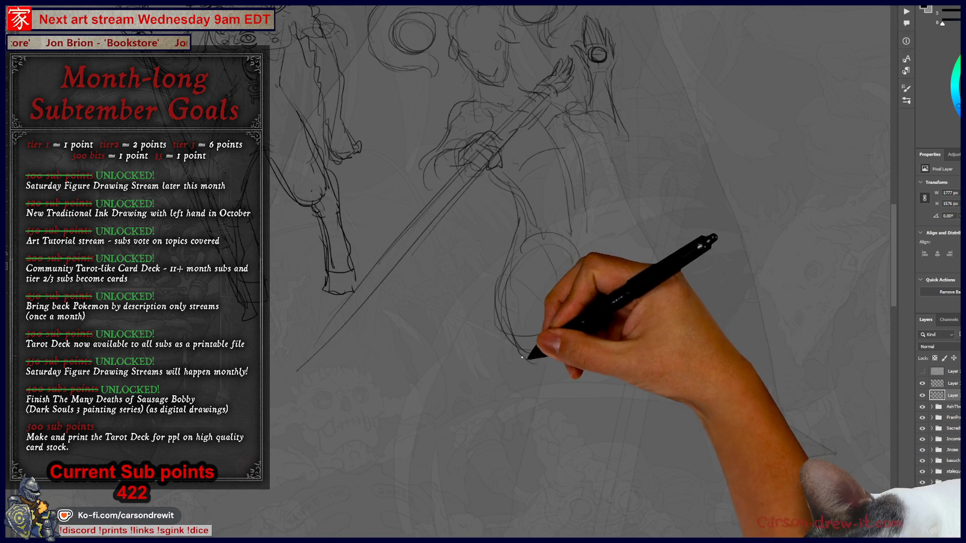
mouse_move(520, 396)
mouse_down()
mouse_move(502, 452)
mouse_move(524, 485)
mouse_move(500, 463)
mouse_move(491, 469)
mouse_move(500, 474)
mouse_move(493, 513)
mouse_move(525, 503)
mouse_up()
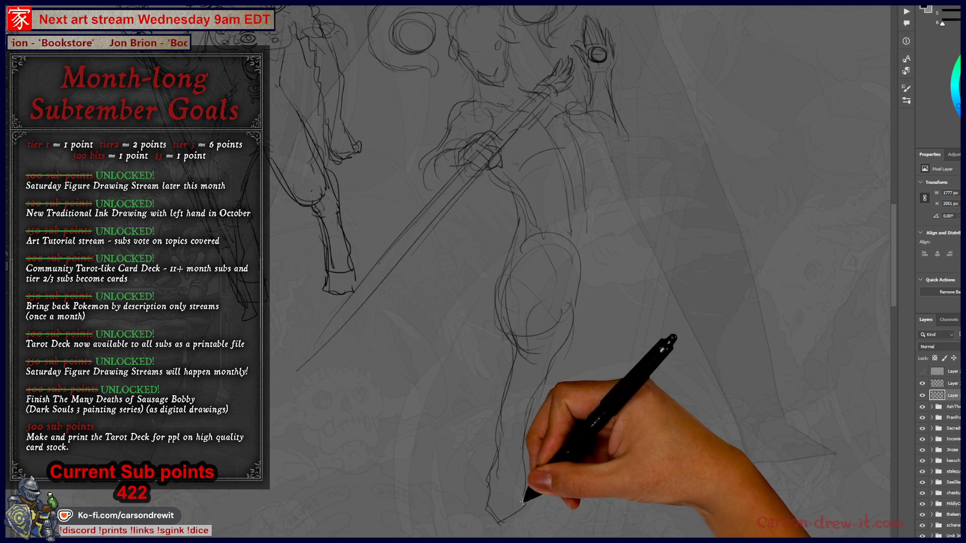
scroll(569, 350, up, 3)
mouse_move(573, 319)
mouse_down()
mouse_move(617, 378)
mouse_move(624, 419)
mouse_up()
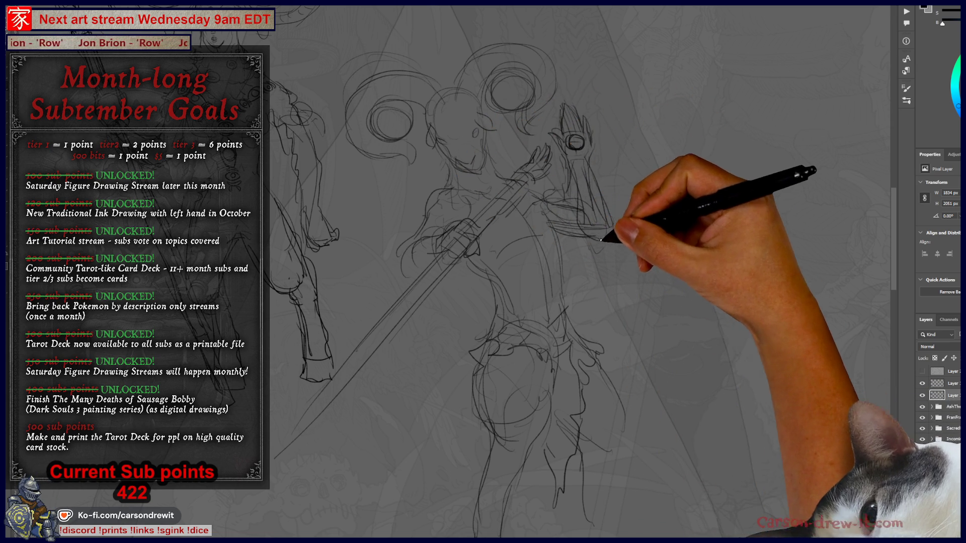
scroll(614, 303, up, 2)
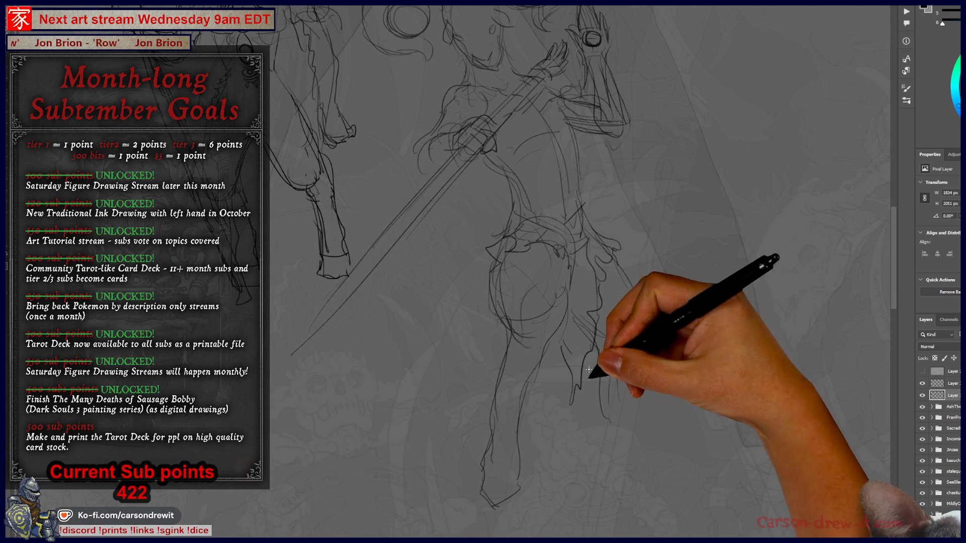
mouse_move(593, 409)
mouse_down()
mouse_move(618, 442)
mouse_move(635, 442)
mouse_up()
scroll(653, 378, up, 3)
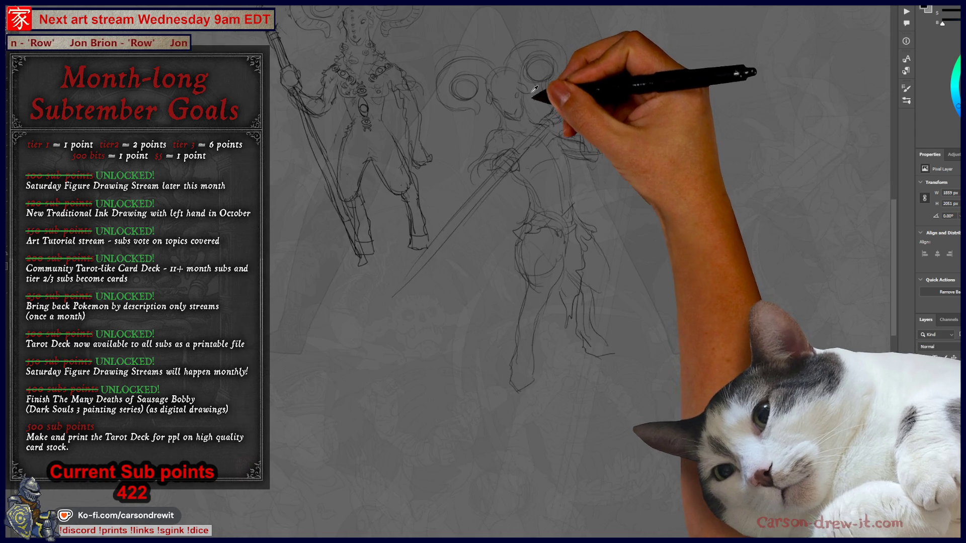
scroll(549, 194, down, 2)
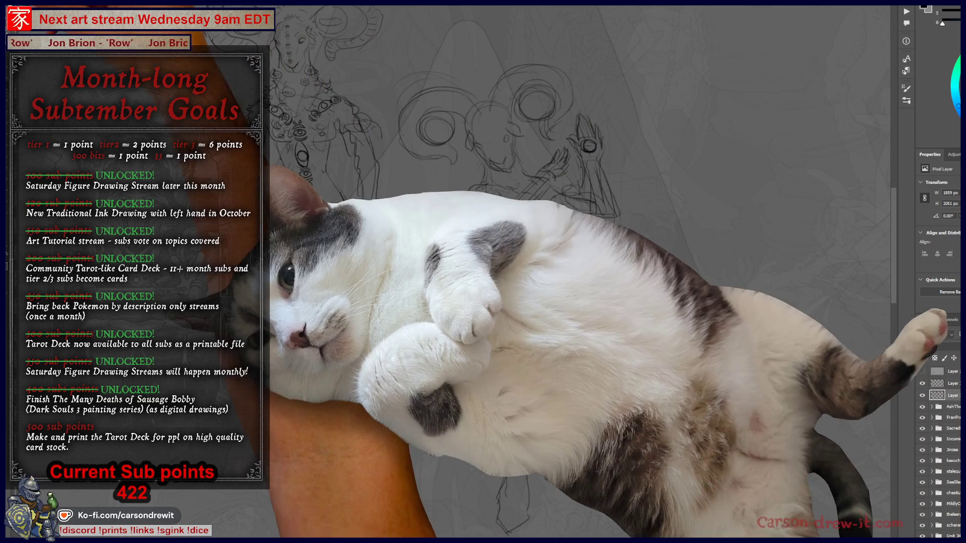
Free-transform the sketch layer with Ctrl+T and rotate it slightly clockwise
key(ctrl+t)
scroll(626, 200, down, 1)
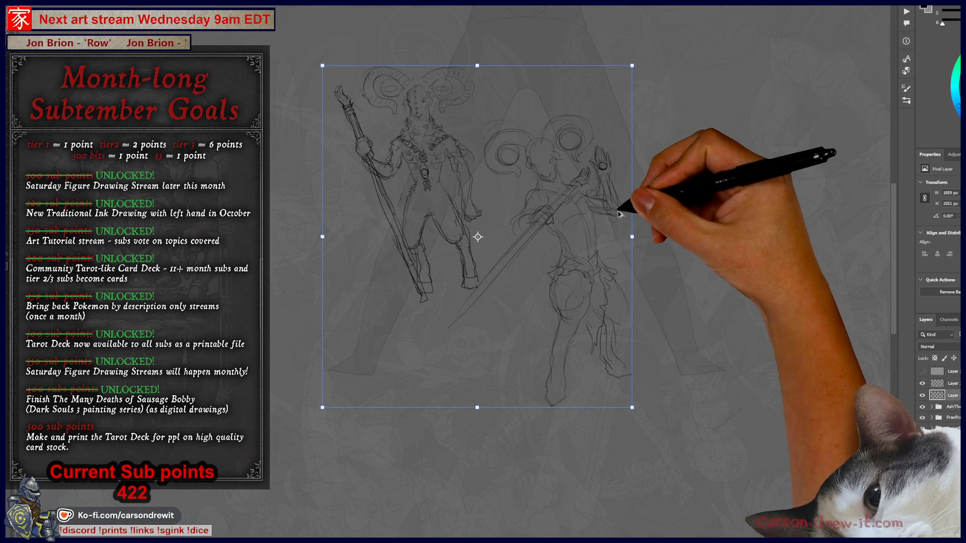
mouse_move(638, 60)
mouse_down()
mouse_move(660, 71)
mouse_move(647, 91)
mouse_move(625, 97)
mouse_move(794, 90)
mouse_move(583, 95)
mouse_move(586, 108)
mouse_move(602, 89)
mouse_move(596, 114)
mouse_move(606, 103)
mouse_move(567, 137)
mouse_up()
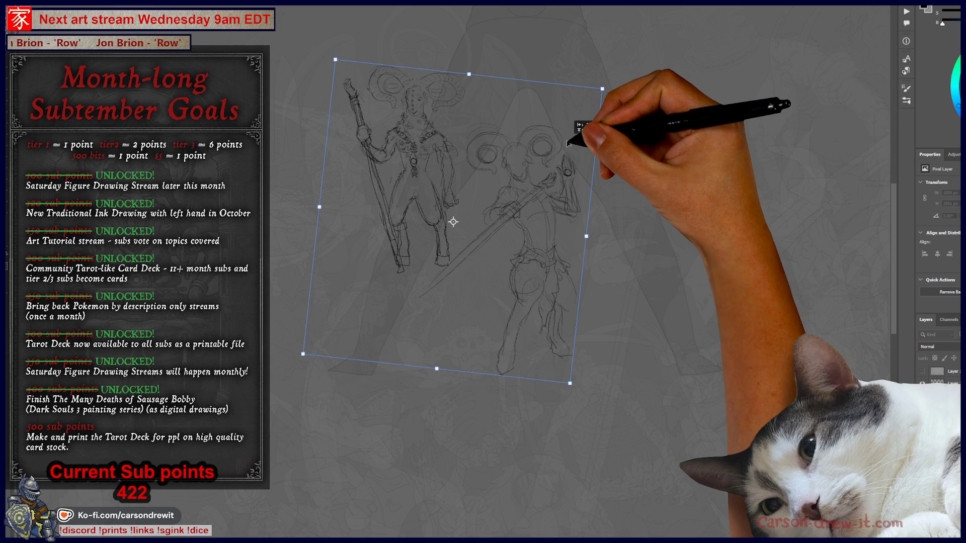
scroll(571, 134, up, 2)
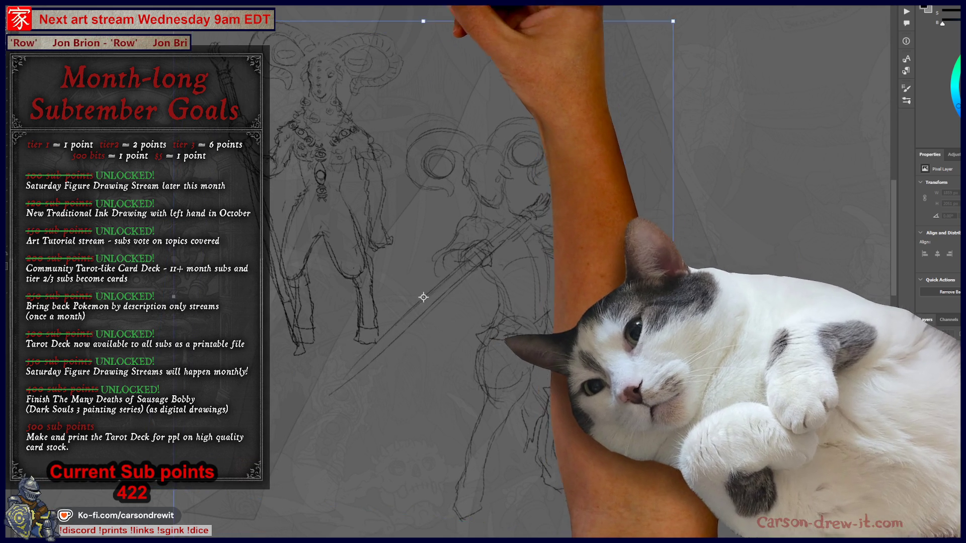
Apply the rotation, then undo the stray hip marks and earlier leg strokes
drag(502, 361, 513, 269)
scroll(518, 291, up, 1)
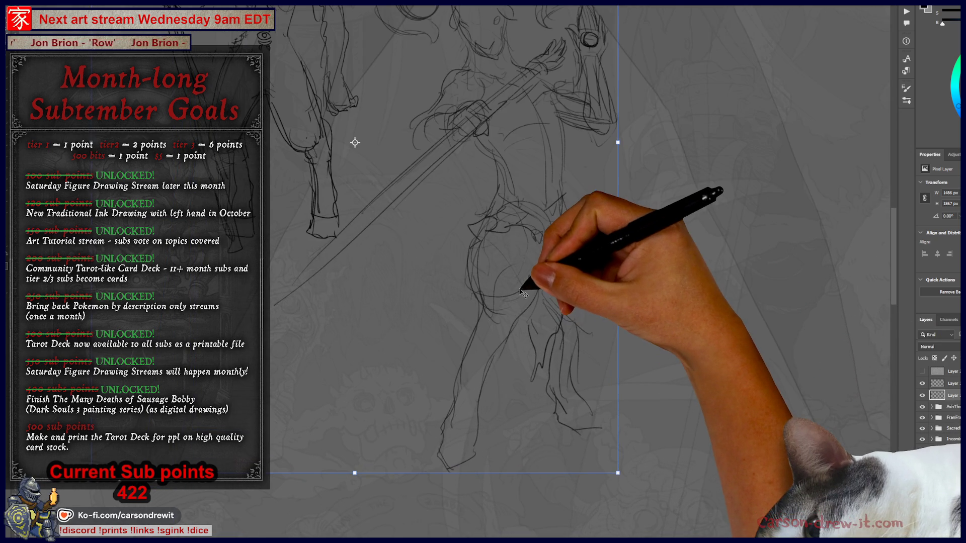
scroll(523, 292, down, 1)
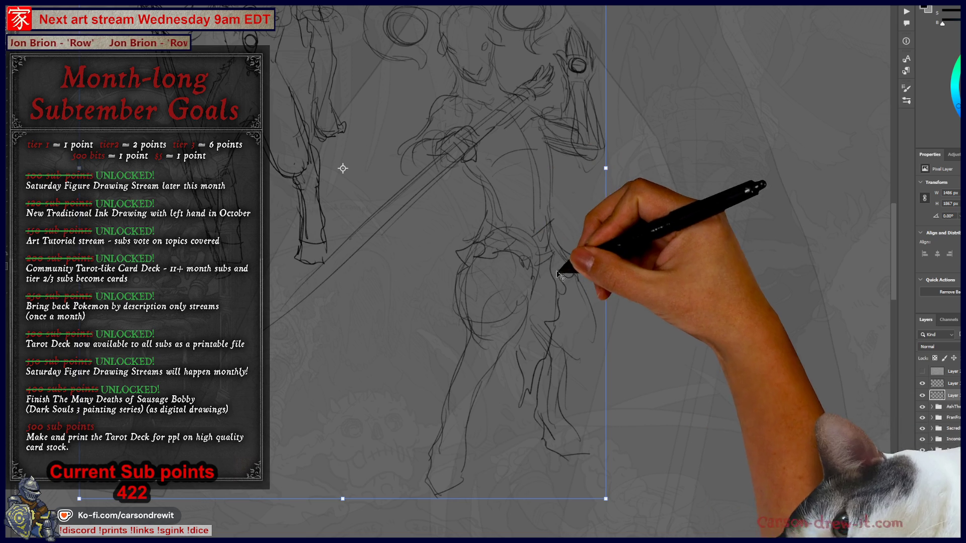
key(Return)
drag(579, 433, 583, 454)
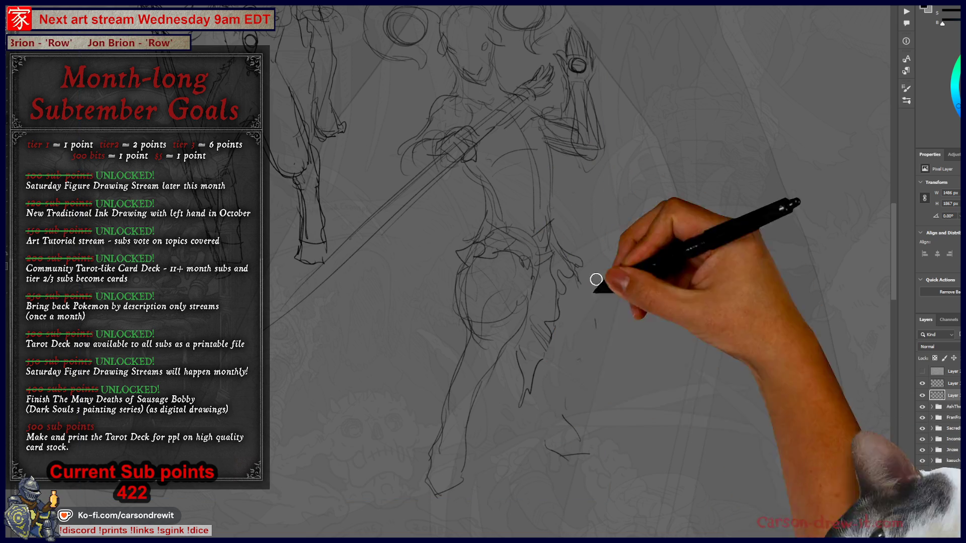
key(ctrl+z)
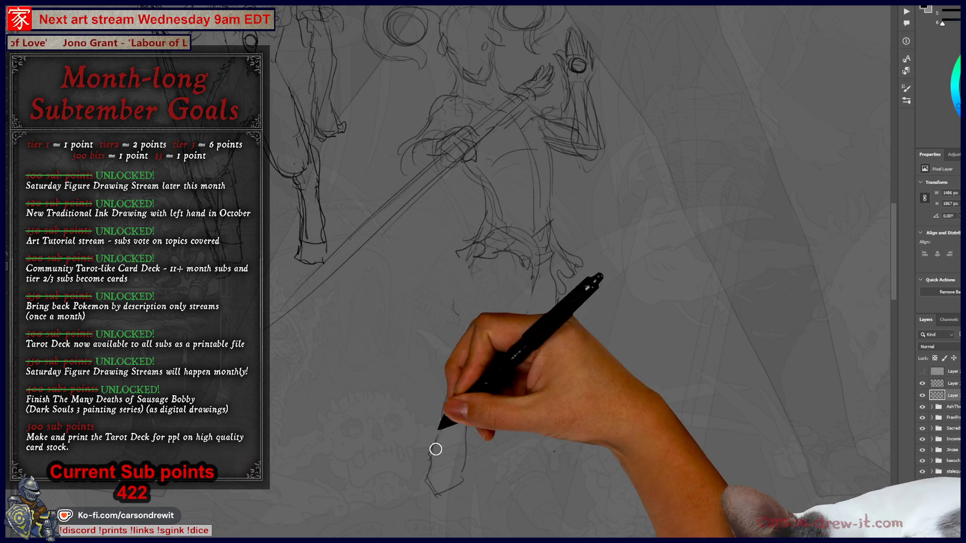
key(ctrl+z)
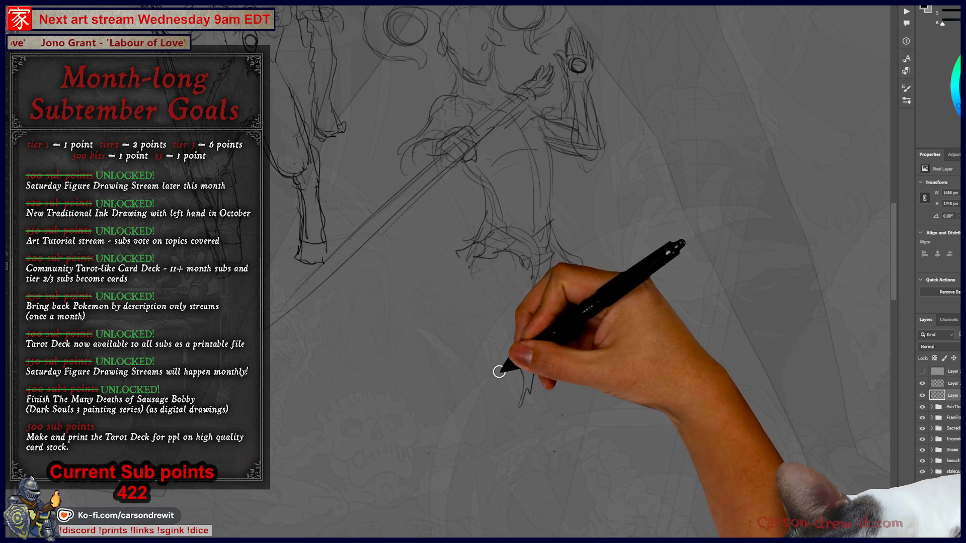
Redraw the long standing leg down to the foot and curve the raised knee across the hip
drag(473, 264, 497, 369)
drag(478, 435, 499, 375)
drag(483, 332, 455, 503)
drag(475, 438, 478, 513)
mouse_move(457, 478)
mouse_down()
mouse_move(448, 523)
mouse_move(468, 533)
mouse_up()
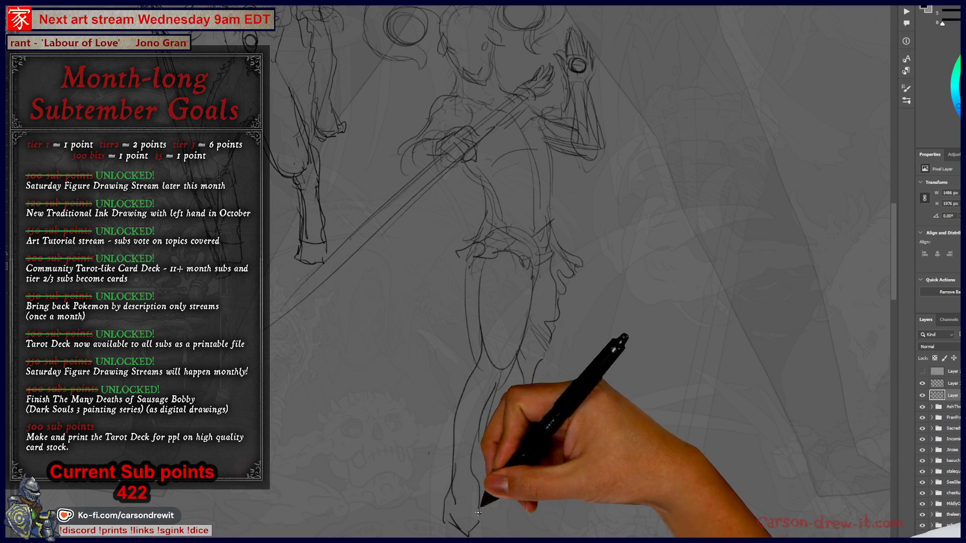
mouse_move(551, 235)
mouse_down()
mouse_move(639, 233)
mouse_move(628, 266)
mouse_move(588, 294)
mouse_move(604, 309)
mouse_up()
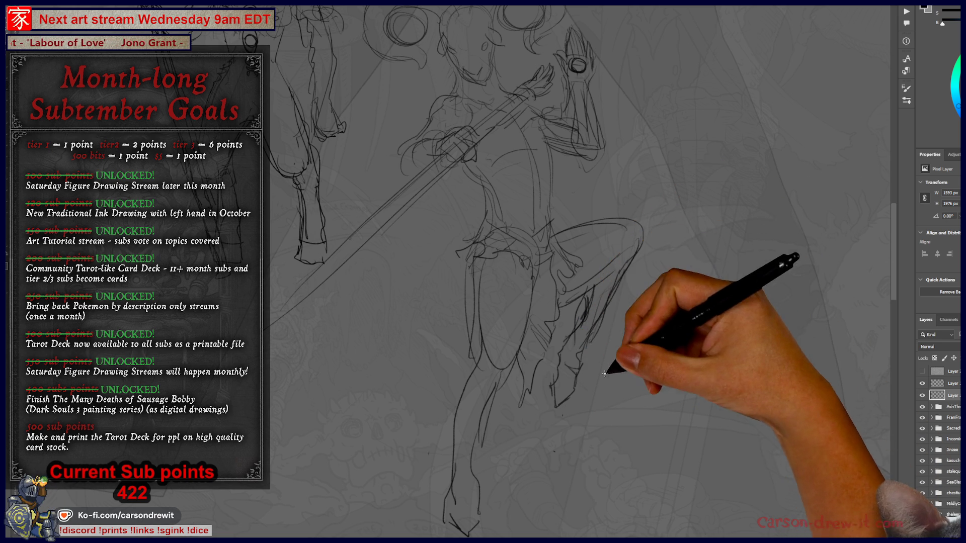
mouse_move(608, 355)
mouse_down()
mouse_move(593, 388)
mouse_move(647, 380)
mouse_move(694, 261)
mouse_move(686, 325)
mouse_move(704, 349)
mouse_move(697, 392)
mouse_up()
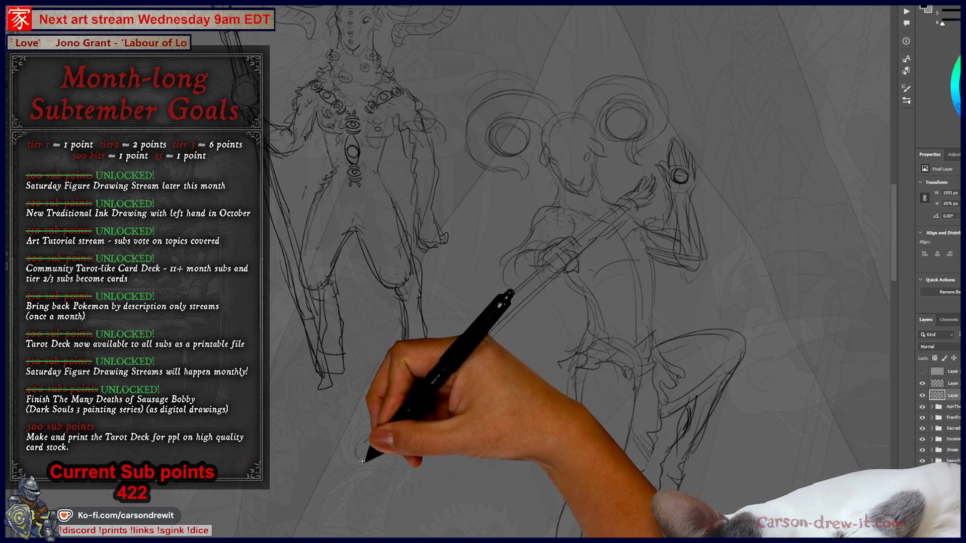
Double the staff lines, zoom out to both figures, and switch to the category doodles document
mouse_move(442, 388)
mouse_down()
mouse_move(579, 232)
mouse_move(549, 255)
mouse_move(534, 248)
mouse_move(556, 270)
mouse_move(552, 283)
mouse_move(630, 237)
mouse_up()
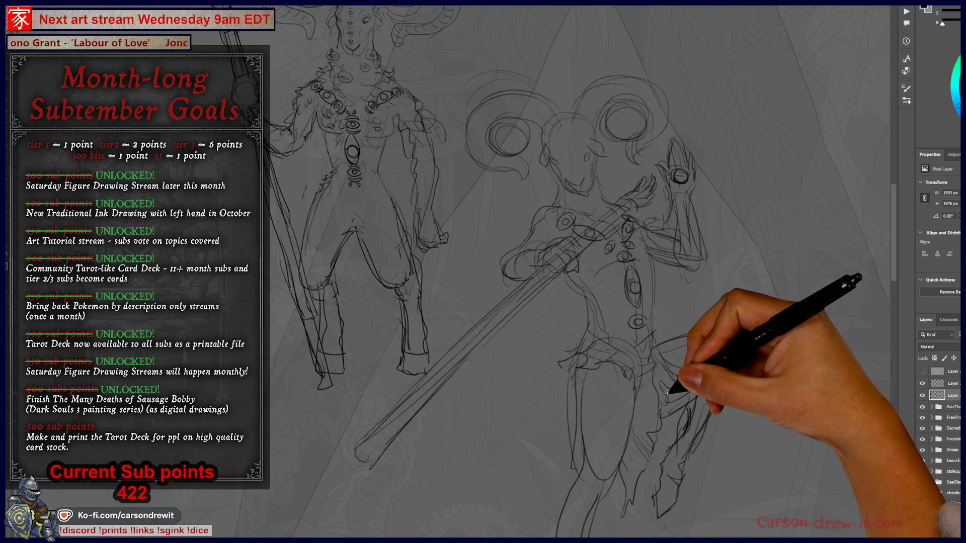
scroll(647, 324, up, 2)
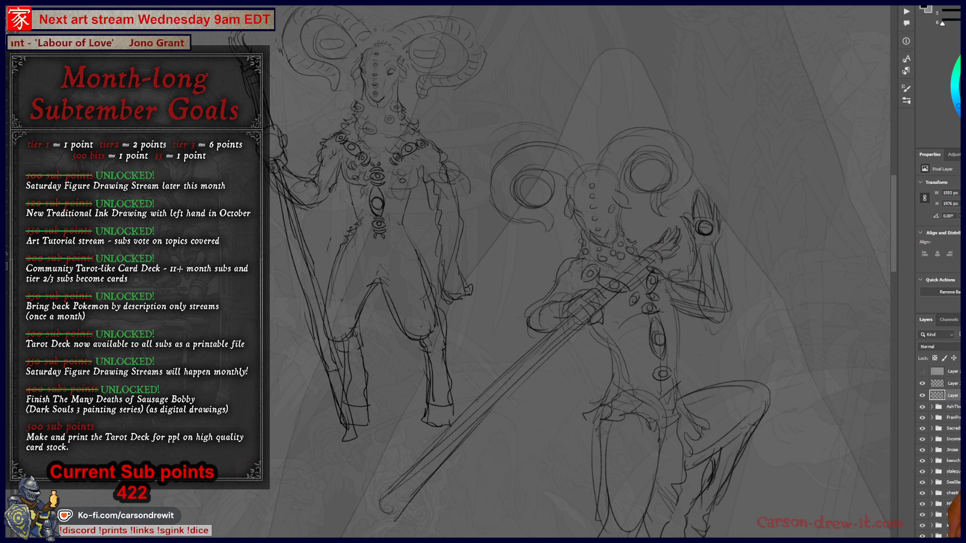
key(ctrl+minus)
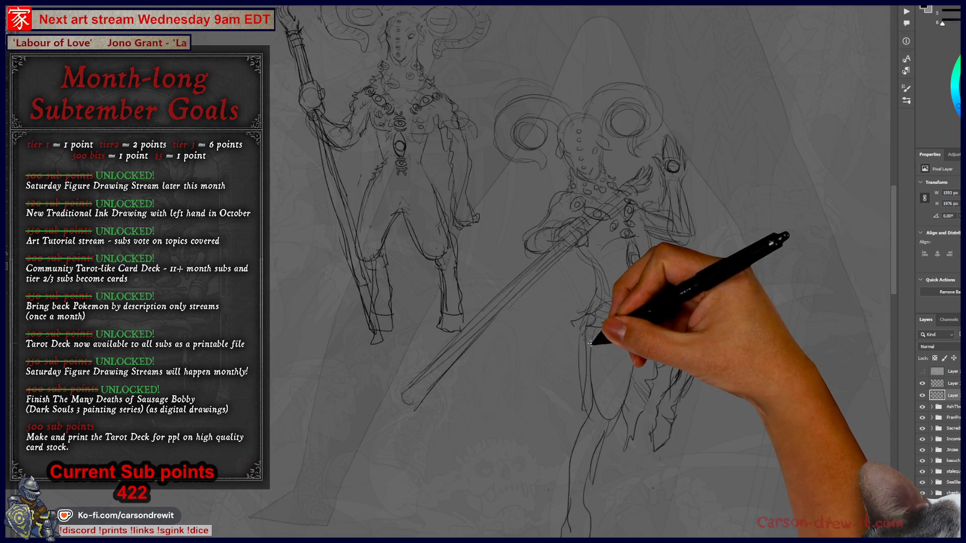
scroll(610, 384, up, 1)
scroll(642, 382, up, 1)
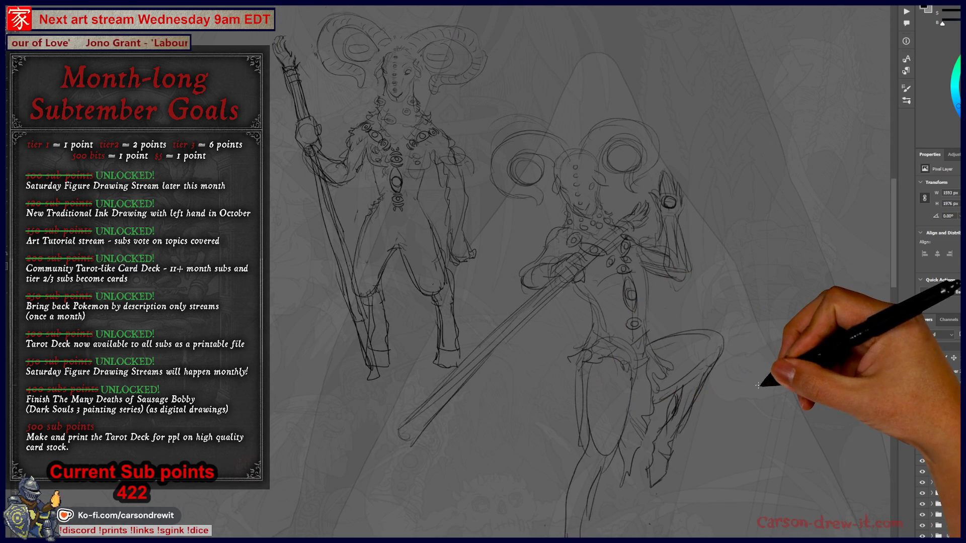
key(ctrl+minus)
drag(519, 368, 537, 385)
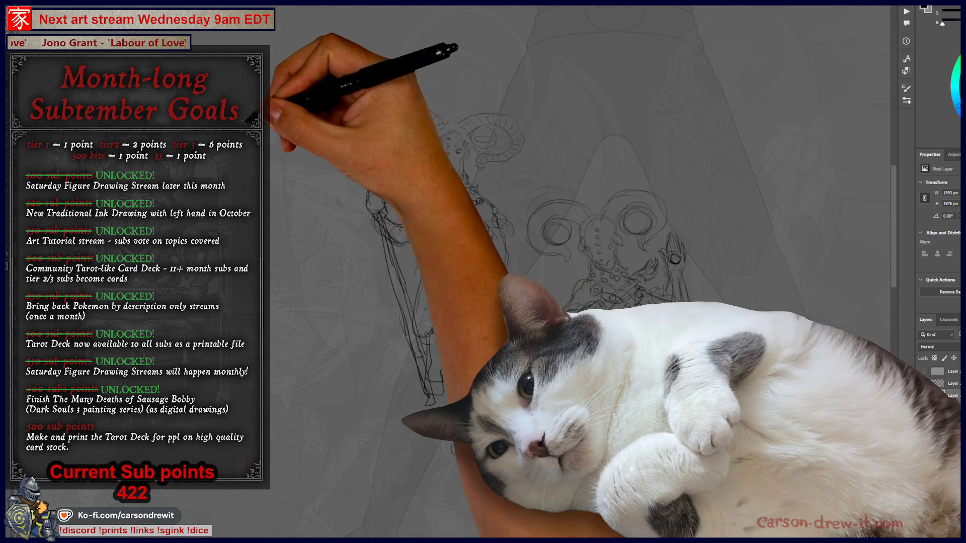
key(ctrl+Tab)
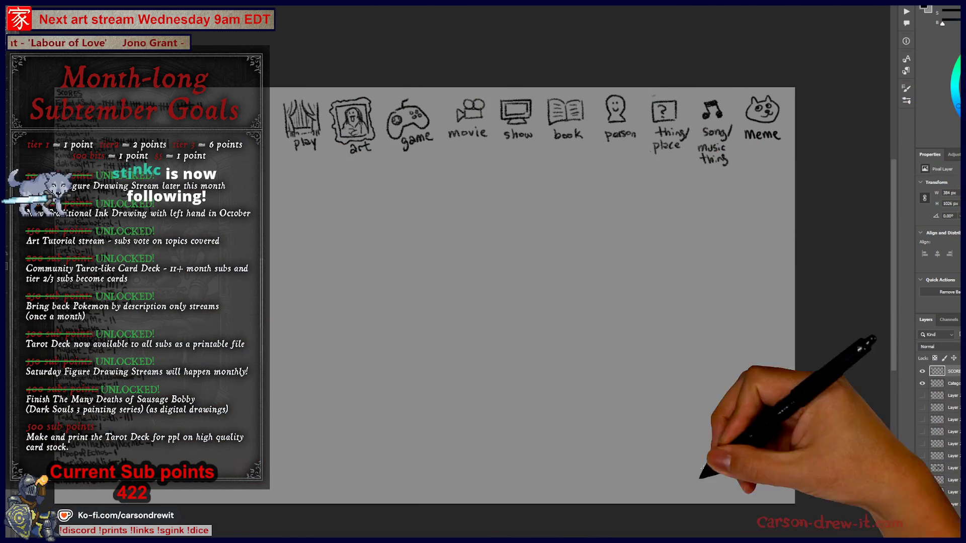
Zoom into the top row of category doodles and draw a circle around the movie icon
key(alt+Tab)
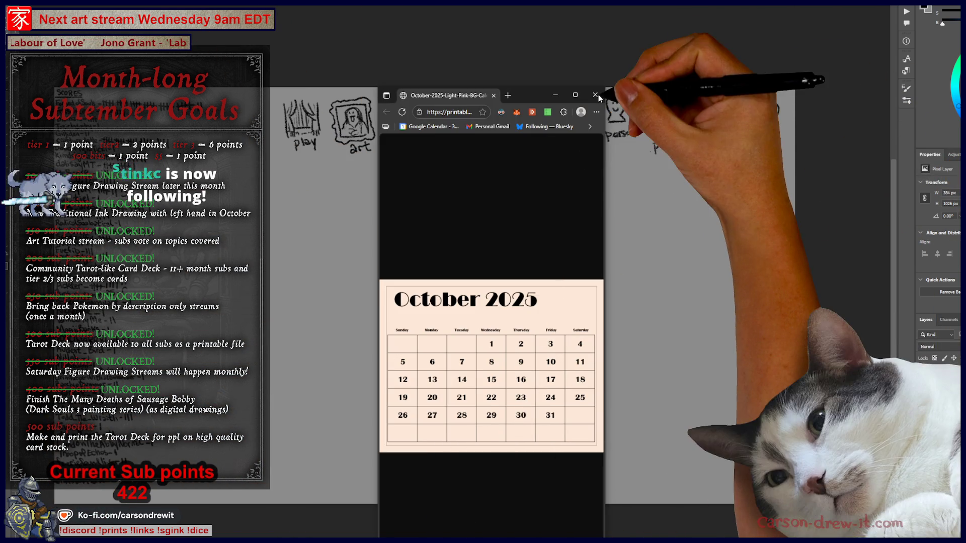
key(alt+Tab)
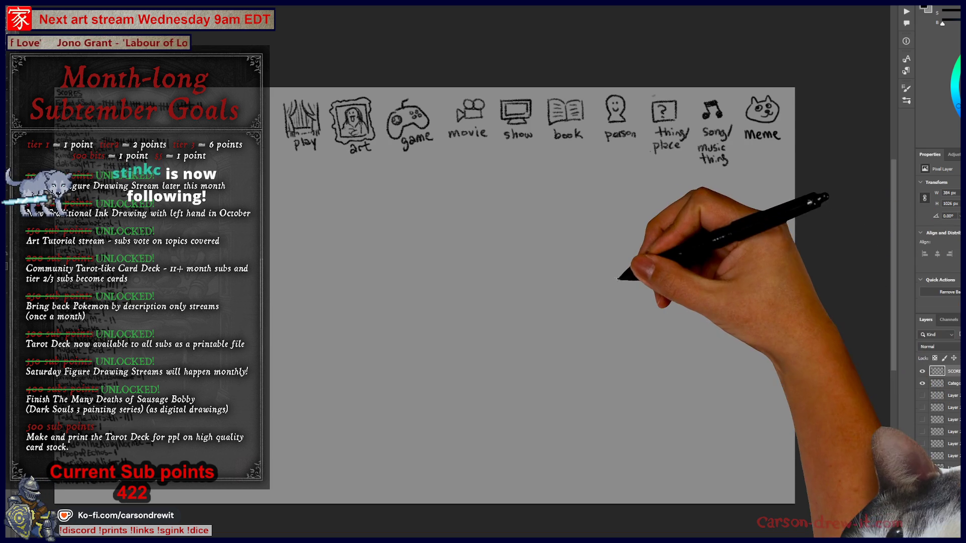
key(ctrl+plus)
mouse_move(544, 250)
mouse_down()
mouse_move(518, 334)
mouse_move(513, 328)
mouse_move(535, 345)
mouse_move(533, 307)
mouse_move(511, 295)
mouse_move(544, 301)
mouse_up()
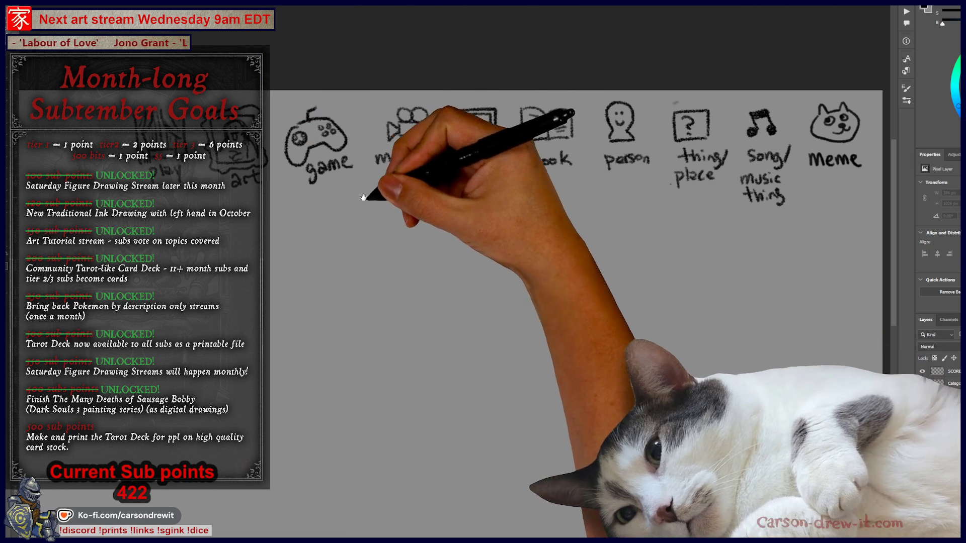
drag(386, 153, 406, 149)
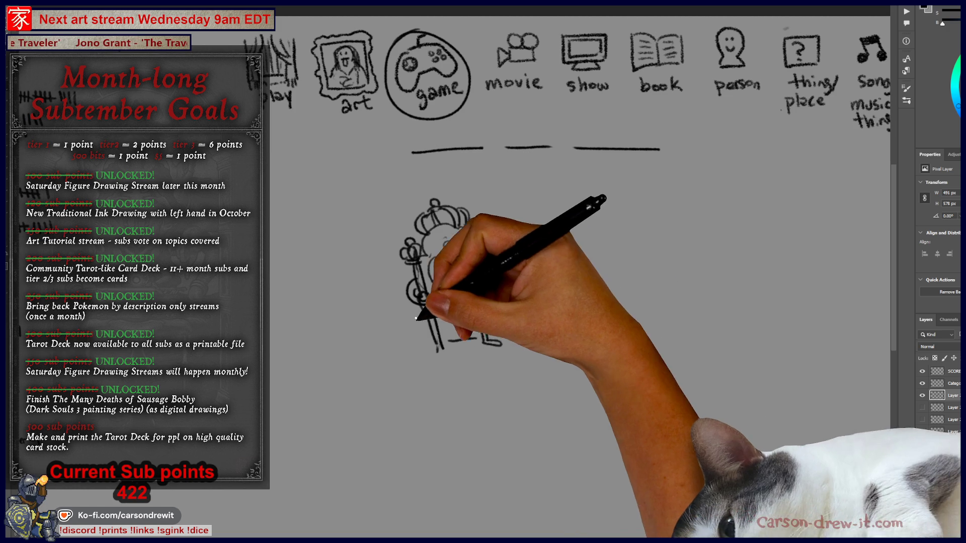
Draw the throne's back and the crowned figure's legs and feet
mouse_move(410, 261)
mouse_down()
mouse_move(384, 269)
mouse_move(420, 342)
mouse_up()
drag(466, 363, 426, 358)
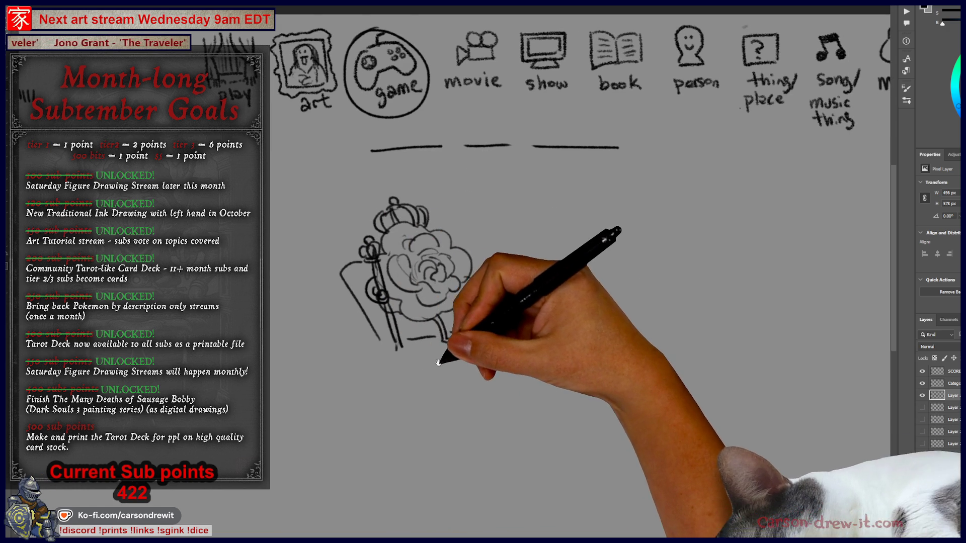
mouse_move(443, 314)
mouse_down()
mouse_move(490, 334)
mouse_move(371, 341)
mouse_move(363, 254)
mouse_move(432, 365)
mouse_move(481, 368)
mouse_up()
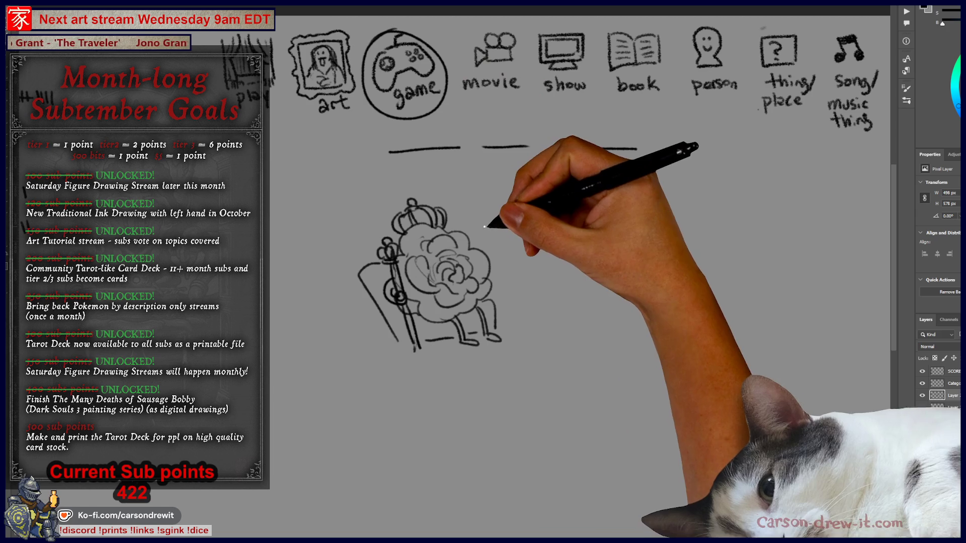
Draw an oval around the third dash, link it to the arrowhead, and start an oval on the first dash
mouse_move(575, 166)
mouse_down()
mouse_move(548, 144)
mouse_move(593, 157)
mouse_up()
drag(489, 244, 579, 158)
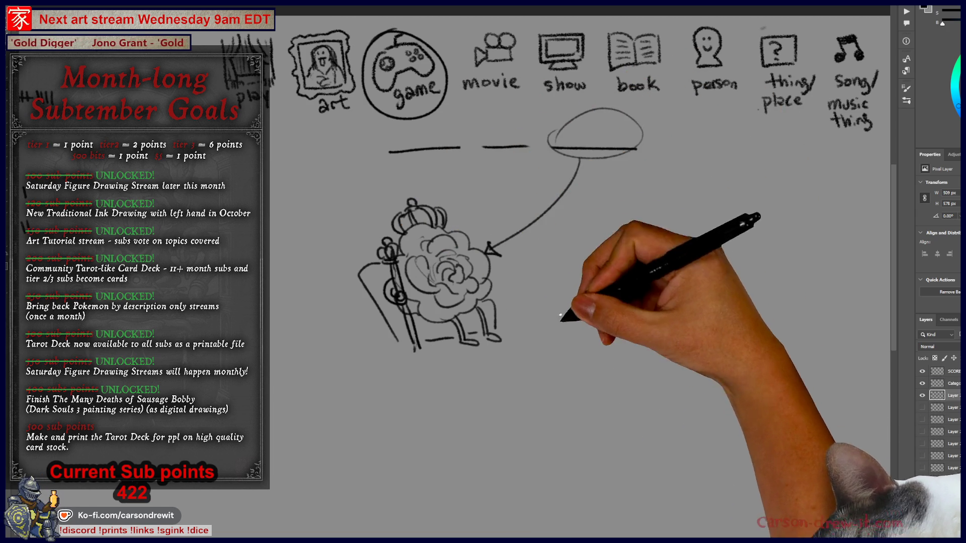
drag(495, 287, 509, 292)
mouse_move(422, 168)
mouse_down()
mouse_move(431, 155)
mouse_move(418, 165)
mouse_up()
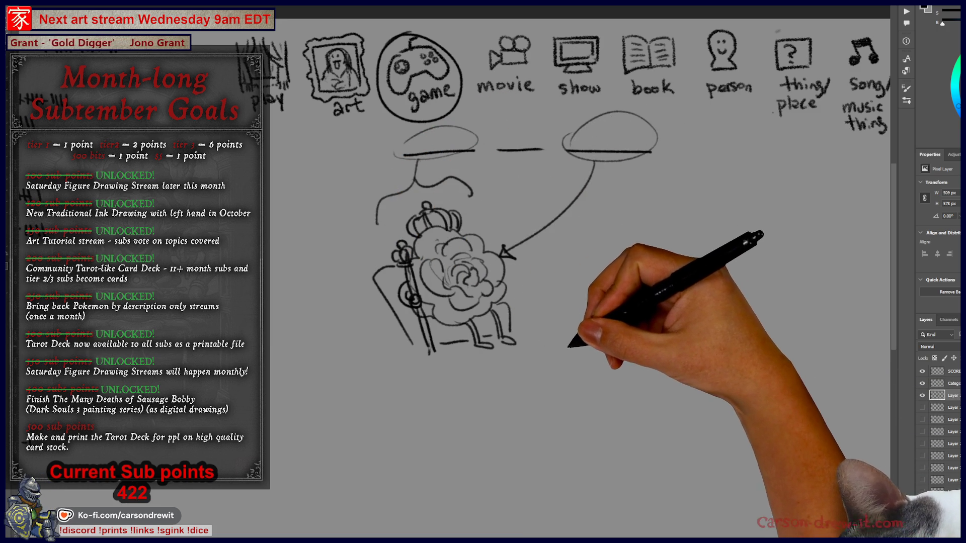
Draw a long curve along the crowned figure's left side and move to the empty left area
drag(571, 337, 598, 342)
drag(414, 176, 506, 419)
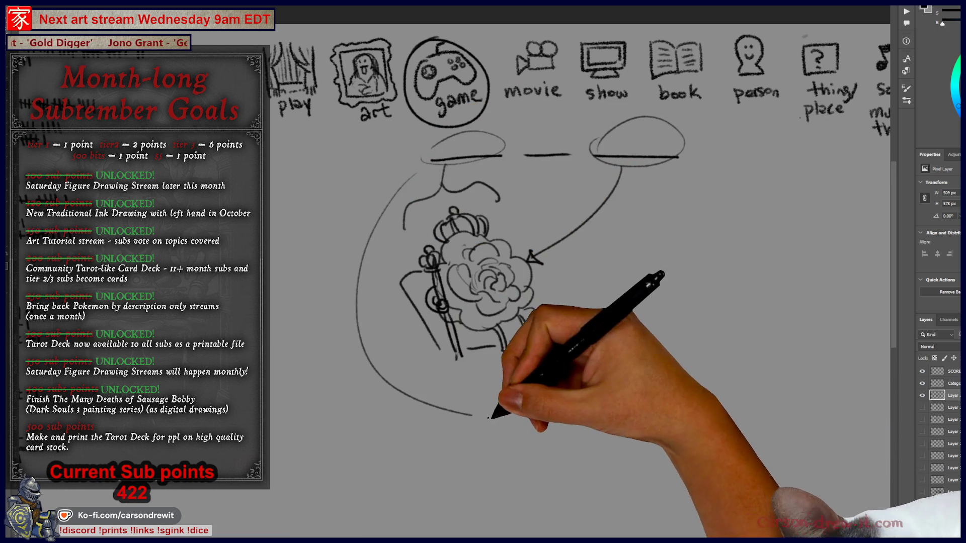
drag(424, 221, 528, 235)
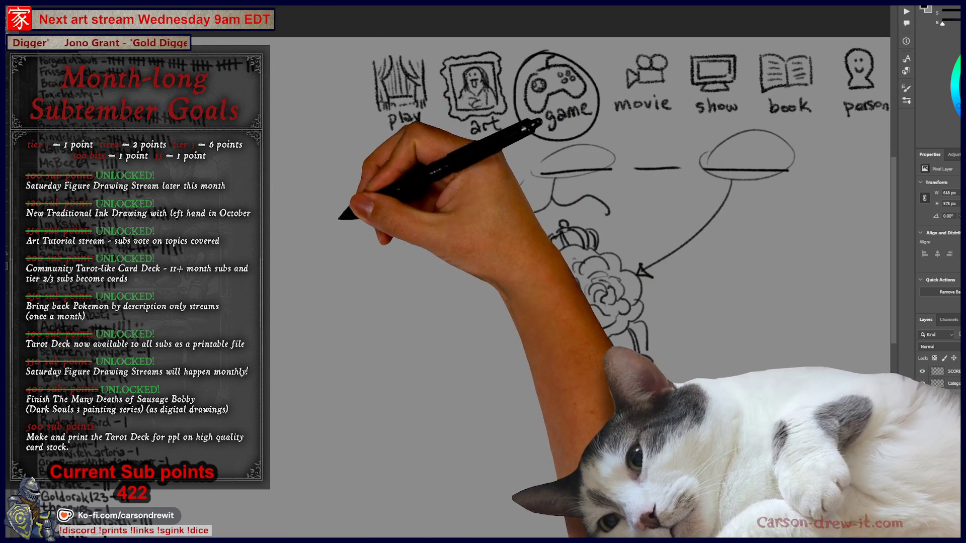
Sketch a standing man with an arched head beside a sign bearing a prohibition circle
mouse_move(291, 226)
mouse_down()
mouse_move(313, 207)
mouse_move(304, 203)
mouse_up()
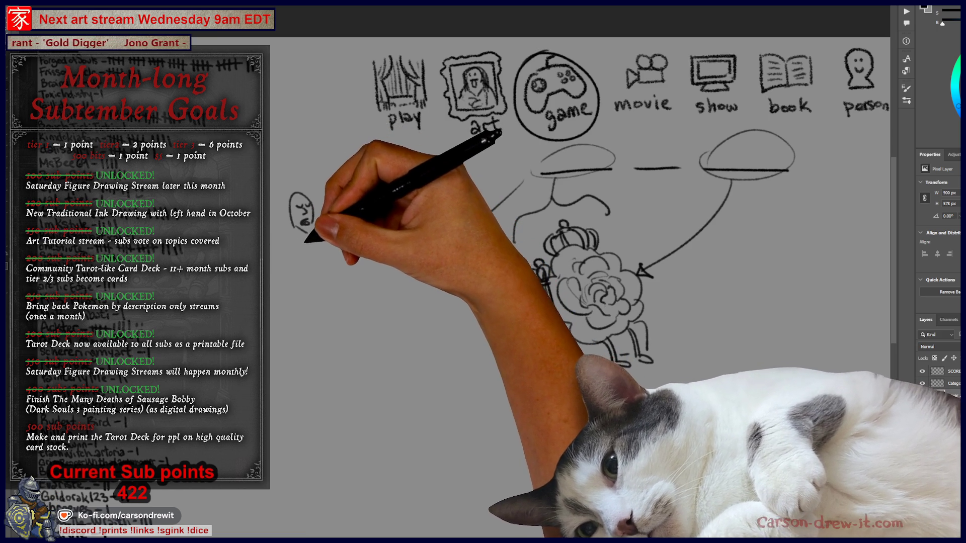
drag(293, 228, 300, 281)
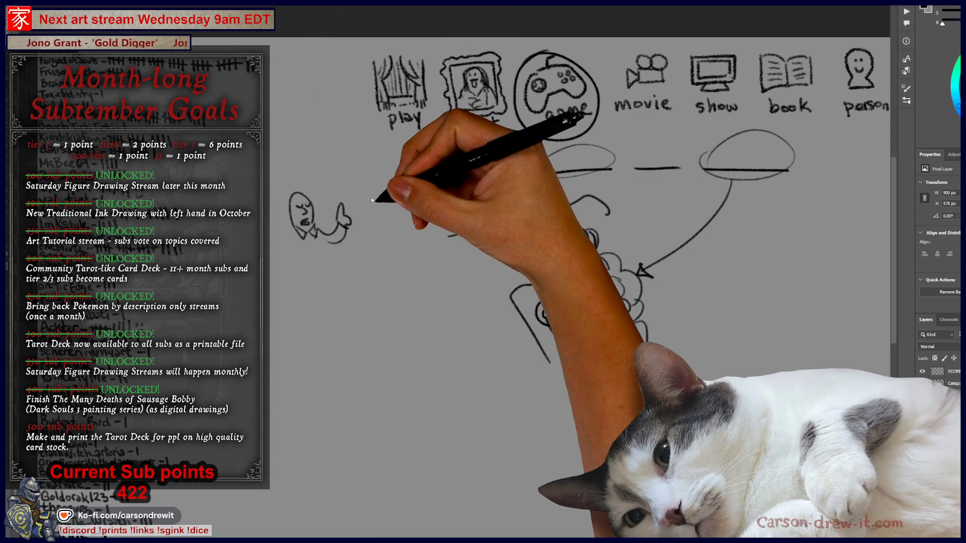
drag(377, 198, 354, 209)
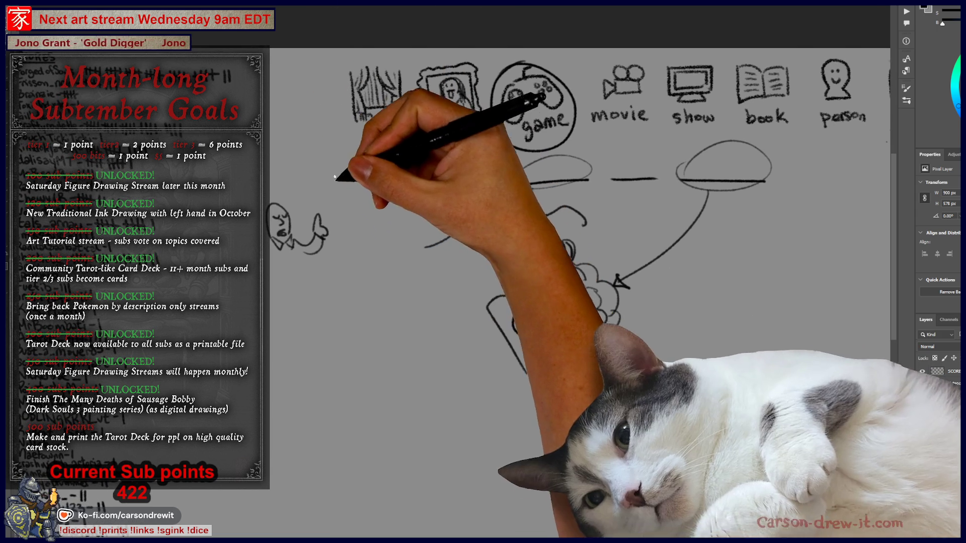
mouse_move(378, 249)
mouse_down()
mouse_move(401, 170)
mouse_move(336, 172)
mouse_move(374, 192)
mouse_move(358, 192)
mouse_move(358, 205)
mouse_move(387, 207)
mouse_move(377, 231)
mouse_move(389, 236)
mouse_up()
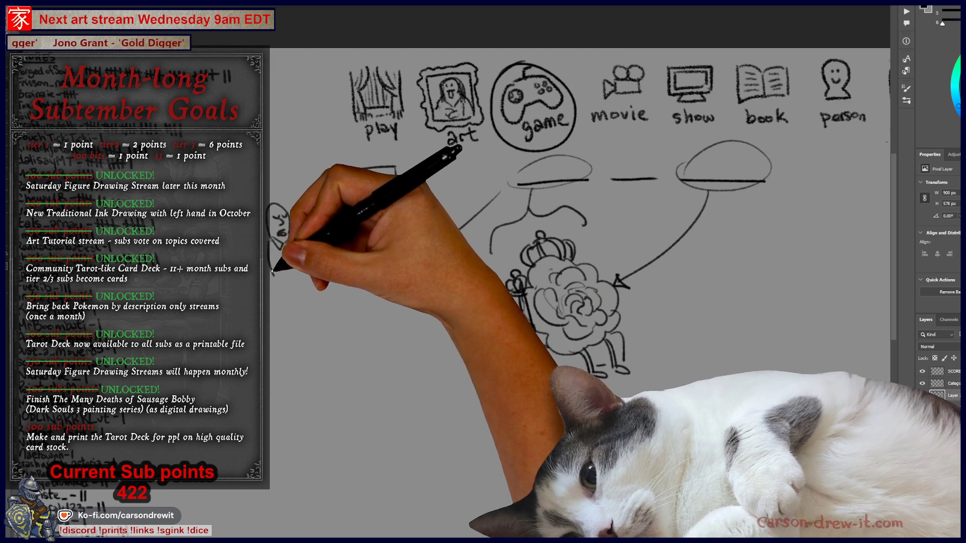
mouse_move(272, 289)
mouse_down()
mouse_move(276, 262)
mouse_move(280, 280)
mouse_move(306, 255)
mouse_move(287, 280)
mouse_move(307, 323)
mouse_move(293, 334)
mouse_up()
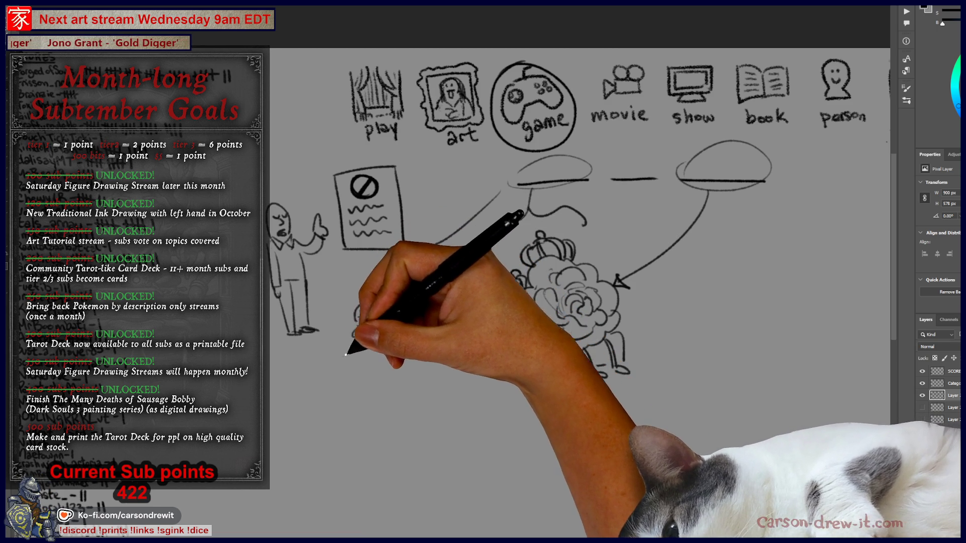
Add ground lines and a small curve, retouch the throne figure, then hide the sketch layer
mouse_move(341, 355)
mouse_down()
mouse_move(302, 383)
mouse_move(291, 355)
mouse_move(313, 384)
mouse_move(322, 371)
mouse_move(328, 394)
mouse_move(377, 346)
mouse_up()
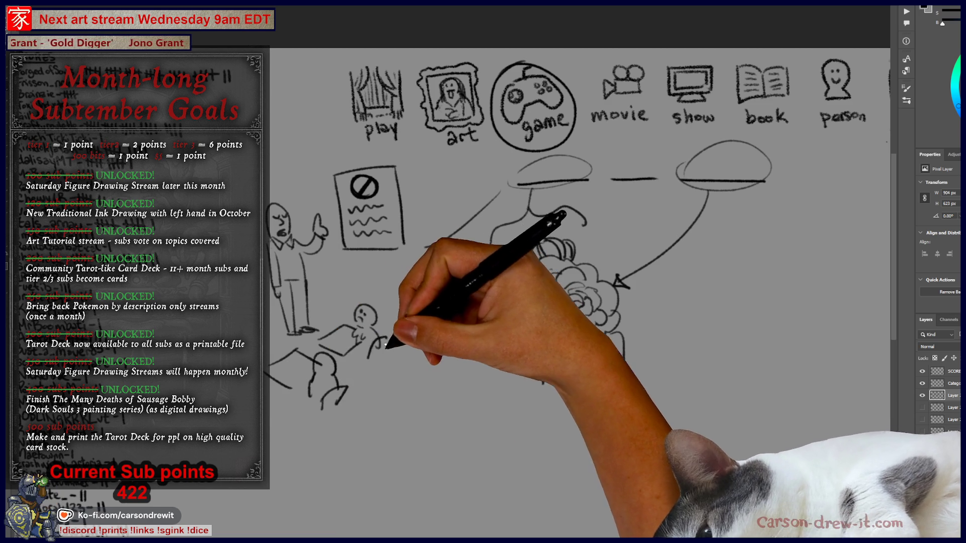
mouse_move(453, 237)
mouse_down()
mouse_move(425, 245)
mouse_move(407, 215)
mouse_move(490, 199)
mouse_up()
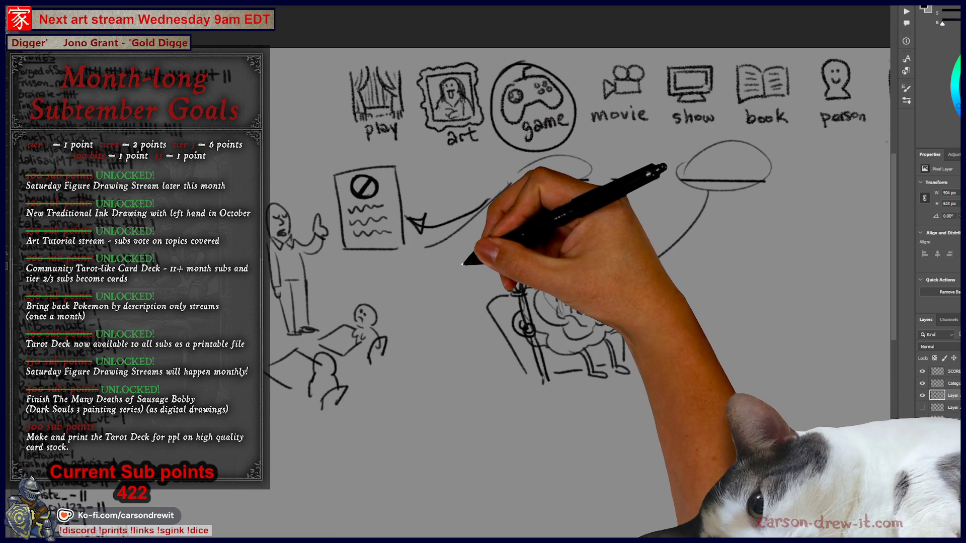
mouse_move(455, 319)
mouse_down()
mouse_move(425, 326)
mouse_move(530, 319)
mouse_up()
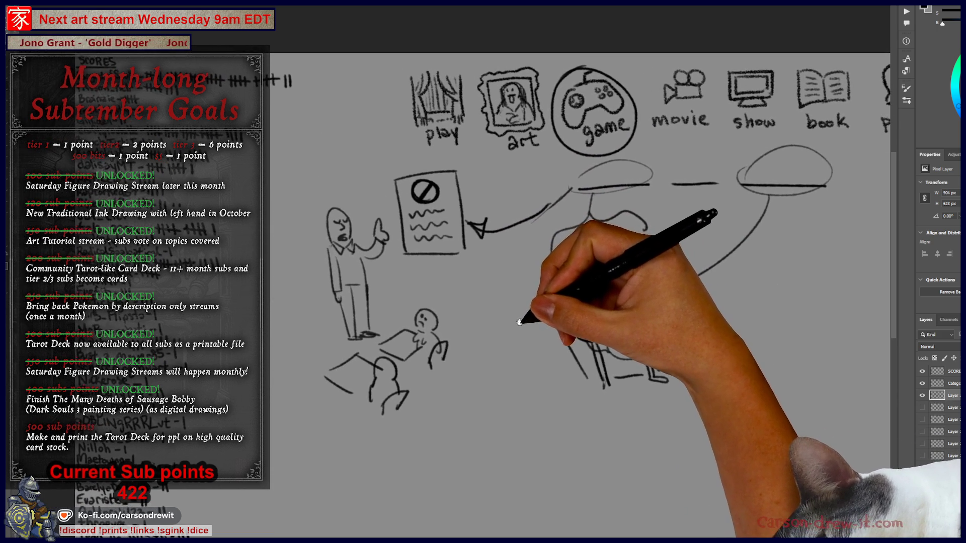
mouse_move(522, 408)
mouse_down()
mouse_move(556, 339)
mouse_move(610, 398)
mouse_move(636, 398)
mouse_up()
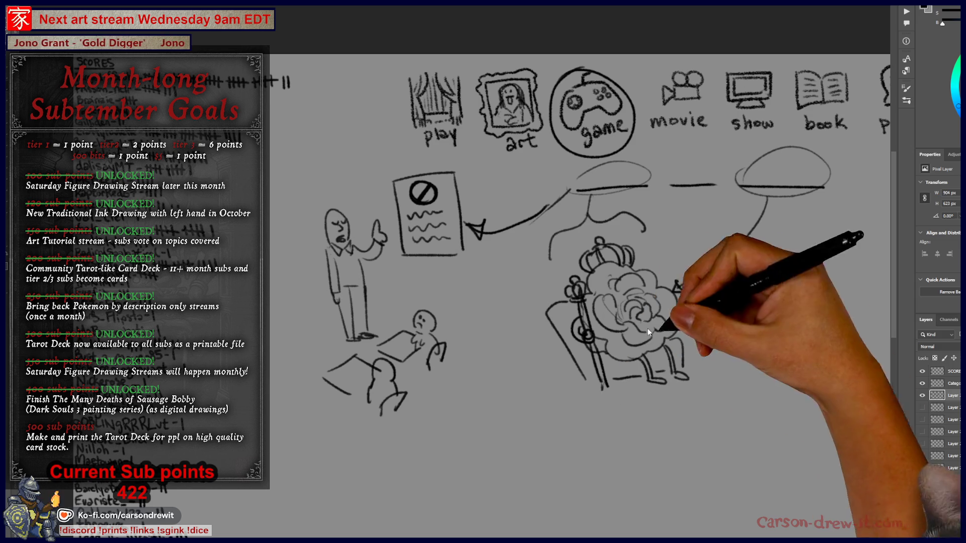
click(922, 396)
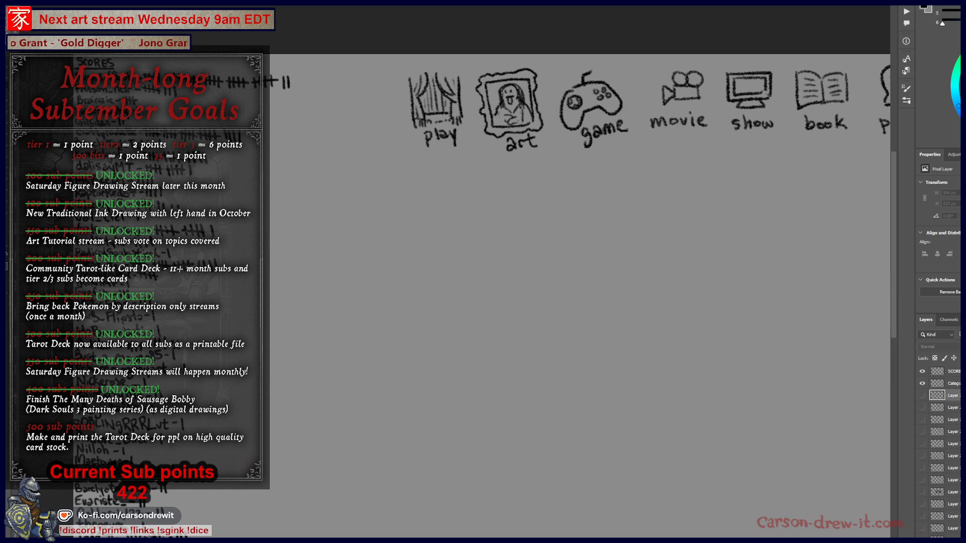
Bring the category row into view and circle the movie icon
drag(578, 252, 473, 298)
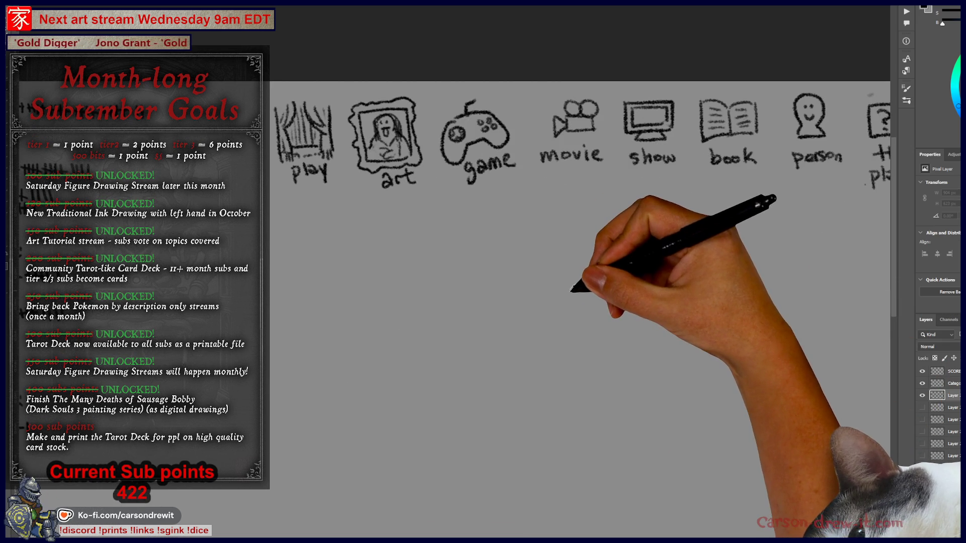
mouse_move(657, 302)
mouse_down()
mouse_move(593, 336)
mouse_move(565, 304)
mouse_move(533, 350)
mouse_move(538, 306)
mouse_up()
mouse_move(442, 91)
mouse_down()
mouse_move(435, 171)
mouse_move(557, 91)
mouse_up()
drag(559, 349, 544, 255)
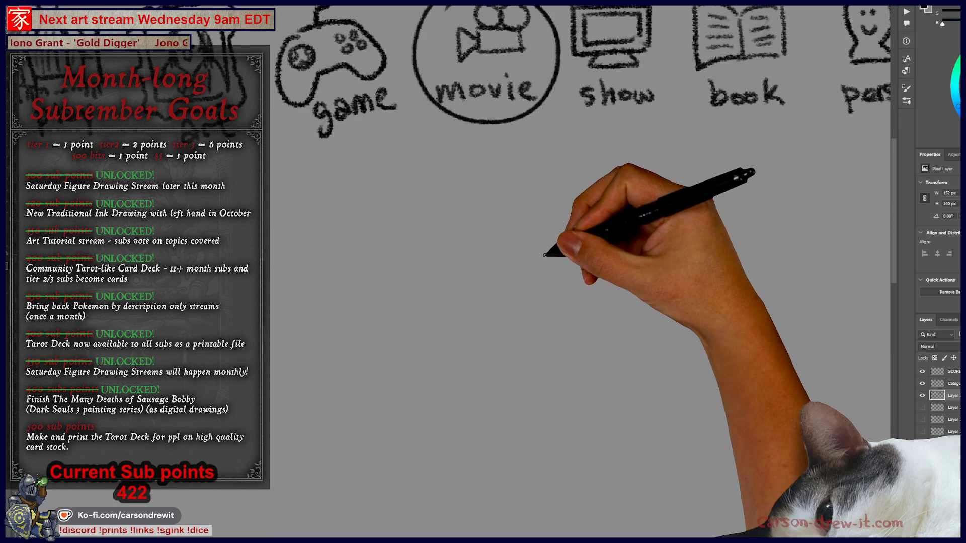
Zoom out and draw two long blank dashes beneath the icons for the new guess
key(ctrl+minus)
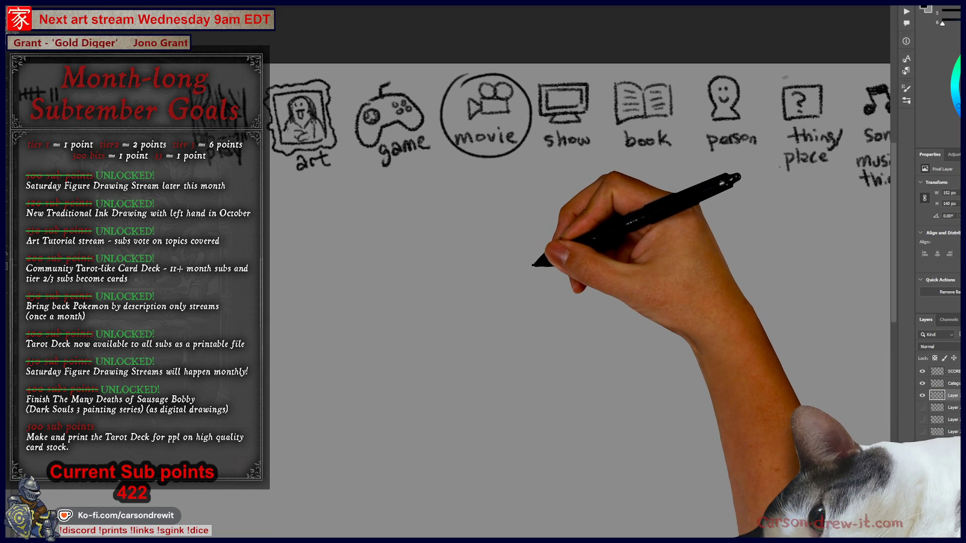
drag(389, 231, 469, 221)
drag(485, 223, 602, 222)
drag(593, 302, 608, 281)
mouse_move(586, 357)
mouse_down()
mouse_move(610, 321)
mouse_move(644, 308)
mouse_up()
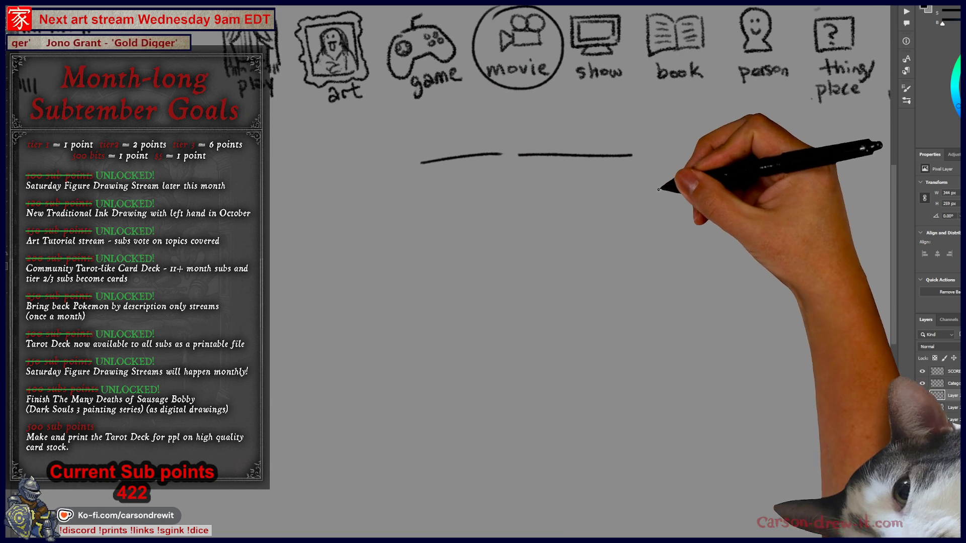
Draw the ladder's first two long rails, undoing two stray short strokes
drag(669, 168, 623, 511)
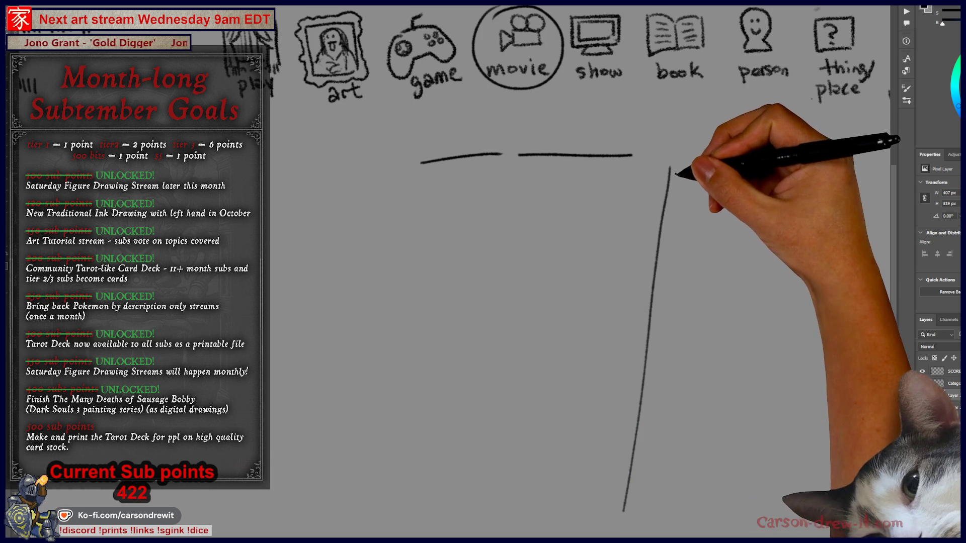
drag(673, 180, 670, 217)
key(ctrl+z)
drag(636, 486, 633, 511)
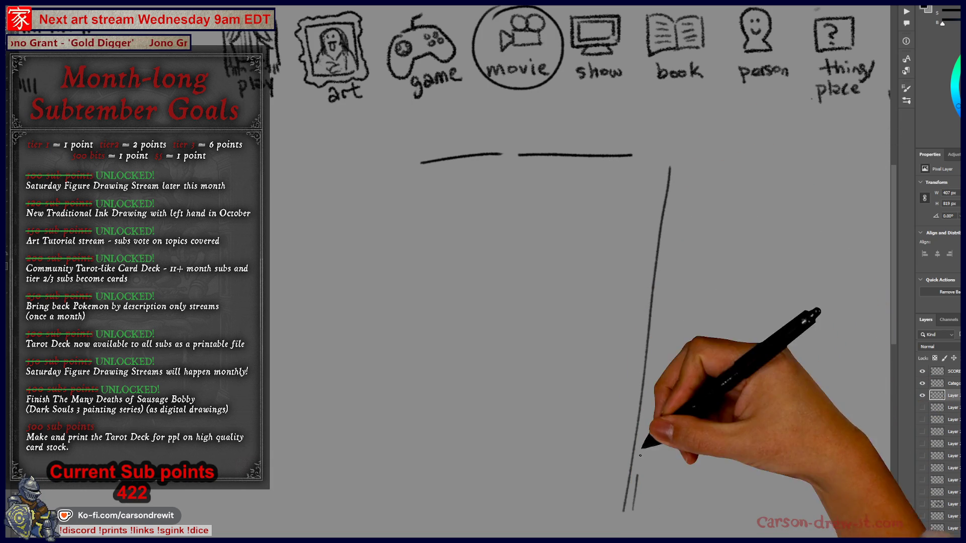
key(ctrl+z)
drag(677, 170, 632, 512)
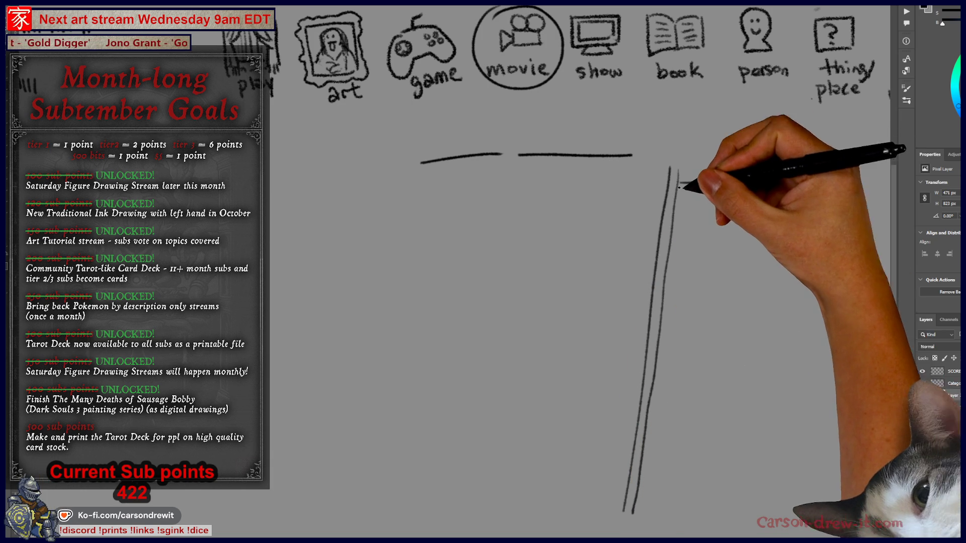
Add the ladder's right and outer rails and a series of rungs from top to bottom
drag(715, 171, 682, 503)
drag(680, 184, 710, 180)
drag(680, 187, 708, 185)
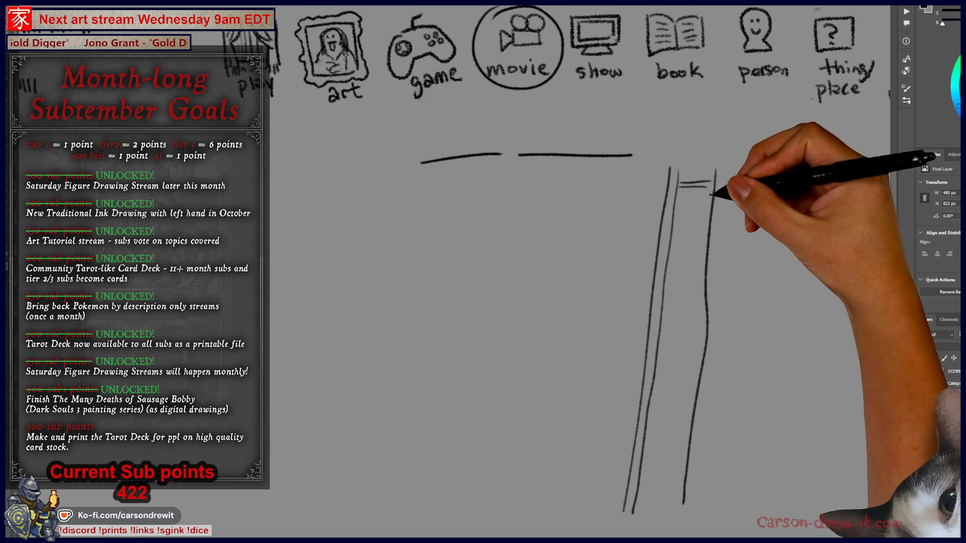
drag(715, 226, 691, 512)
drag(678, 203, 709, 200)
drag(727, 170, 717, 241)
drag(676, 217, 707, 216)
mouse_move(674, 232)
mouse_down()
mouse_move(705, 232)
mouse_move(701, 294)
mouse_up()
drag(666, 306, 700, 305)
mouse_move(664, 333)
mouse_down()
mouse_move(699, 333)
mouse_move(695, 387)
mouse_up()
mouse_move(655, 402)
mouse_down()
mouse_move(694, 401)
mouse_move(693, 415)
mouse_up()
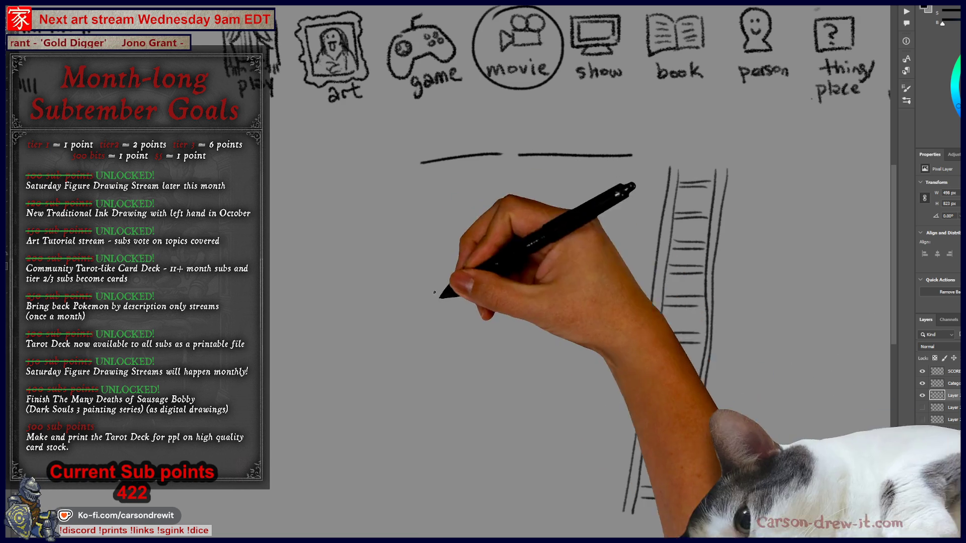
Sketch an arch-shaped, squinting, smiling head with a raised thumb and pointing arm left of the ladder
drag(506, 351, 539, 289)
drag(561, 325, 556, 352)
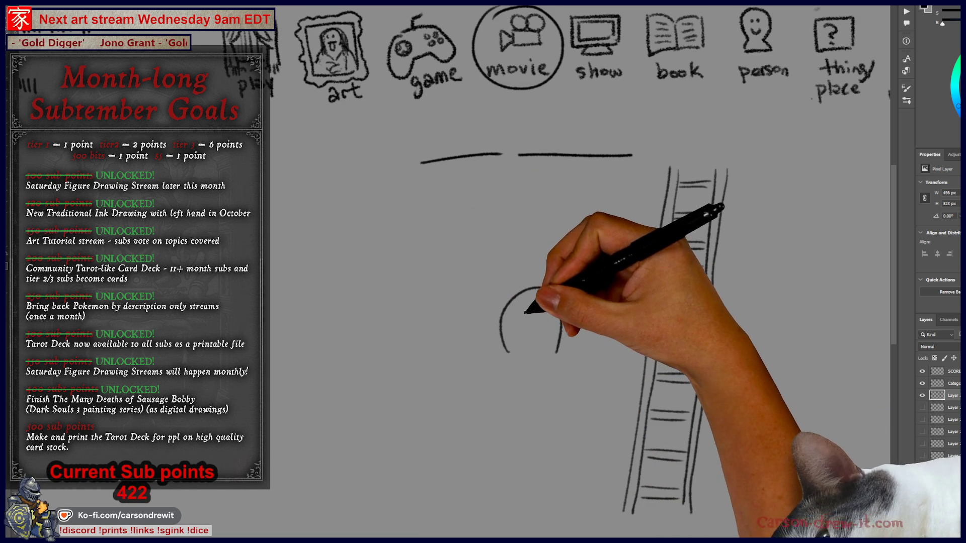
mouse_move(524, 310)
mouse_down()
mouse_move(523, 327)
mouse_move(548, 310)
mouse_move(538, 336)
mouse_up()
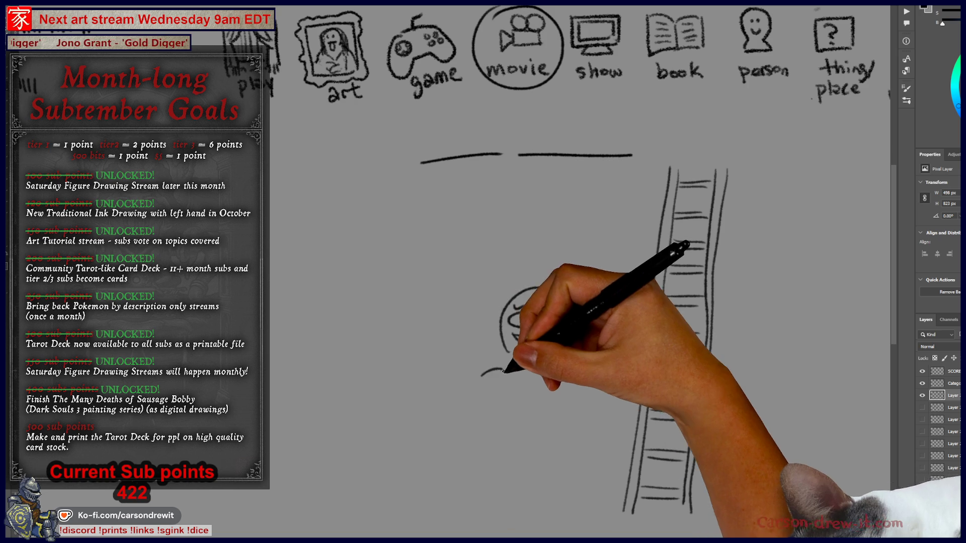
mouse_move(472, 388)
mouse_down()
mouse_move(502, 366)
mouse_move(480, 402)
mouse_move(492, 387)
mouse_move(508, 395)
mouse_move(509, 447)
mouse_up()
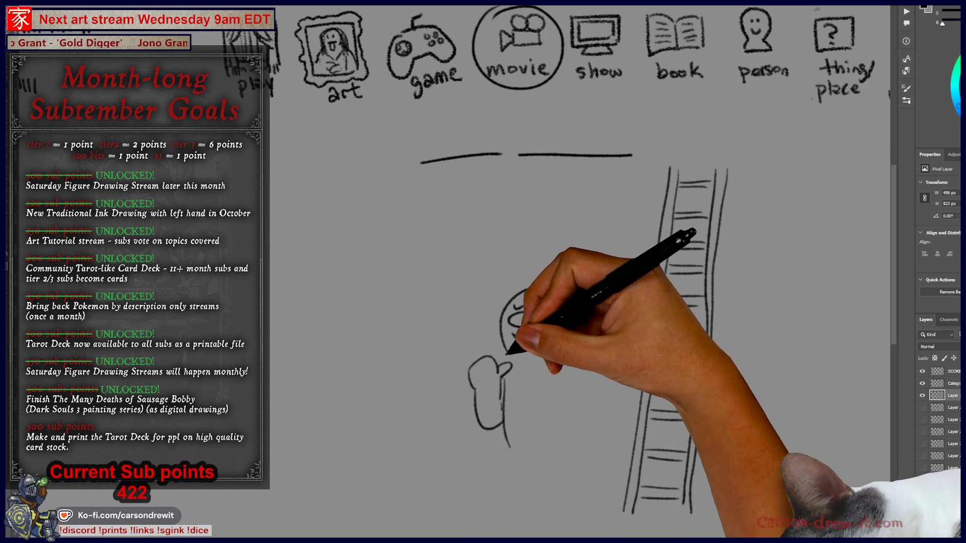
mouse_move(562, 351)
mouse_down()
mouse_move(626, 347)
mouse_move(571, 382)
mouse_move(567, 458)
mouse_move(539, 420)
mouse_move(528, 441)
mouse_move(543, 406)
mouse_move(574, 501)
mouse_up()
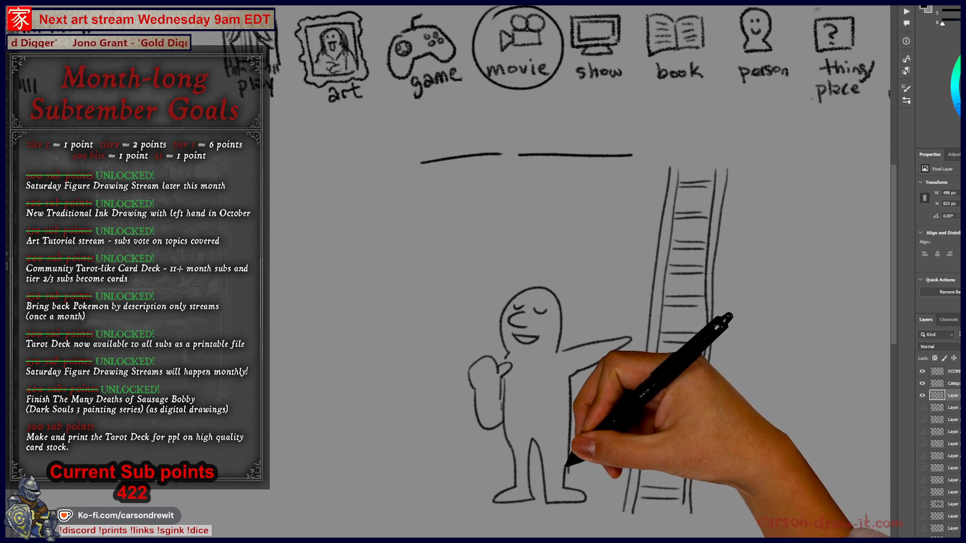
Pan the canvas so the whole pointing figure and the ladder are framed in view
drag(622, 427, 637, 456)
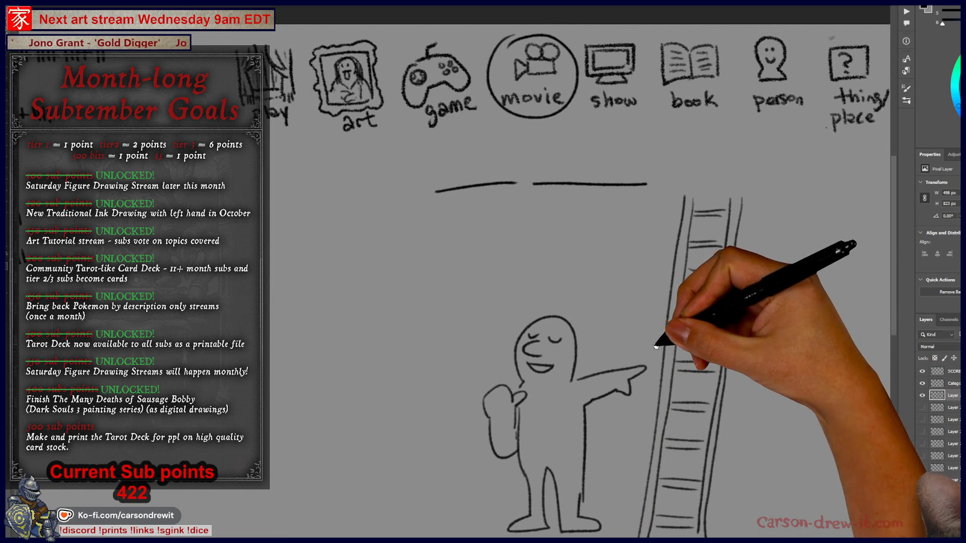
drag(669, 346, 661, 316)
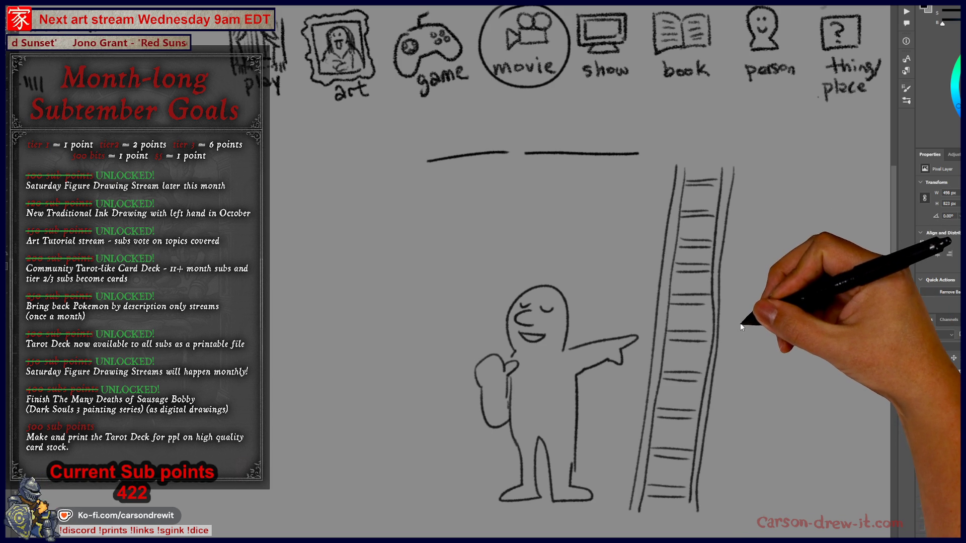
mouse_move(550, 334)
mouse_down()
mouse_move(601, 321)
mouse_move(561, 328)
mouse_move(643, 345)
mouse_move(641, 324)
mouse_move(612, 391)
mouse_up()
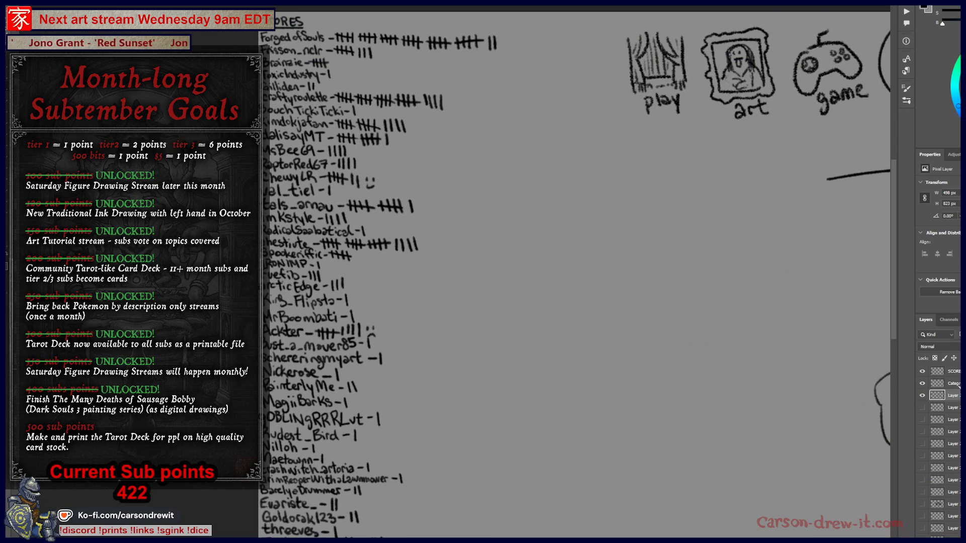
Hide the extra line layer, select the SCORES layer, and add a second tally mark for a viewer
click(922, 395)
click(936, 371)
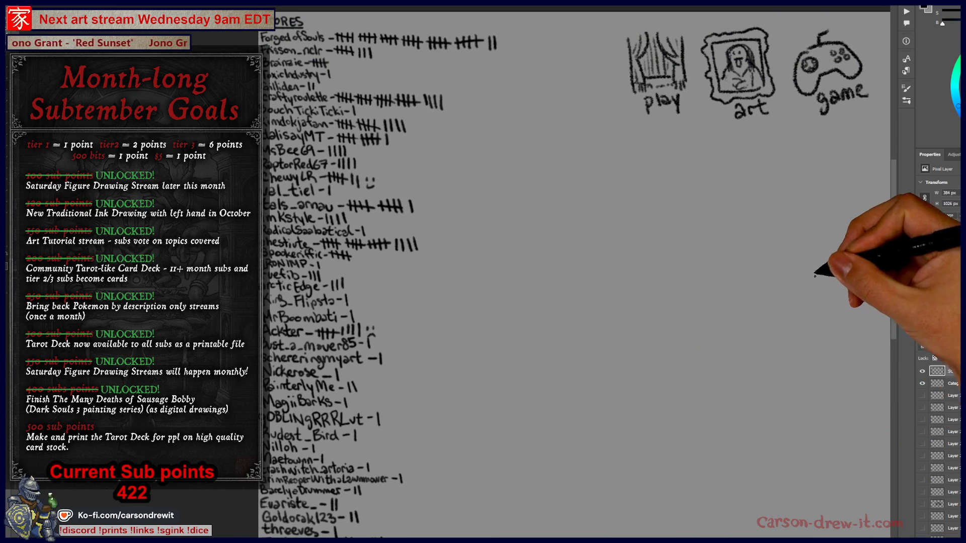
mouse_move(597, 308)
mouse_down()
mouse_move(641, 356)
mouse_move(632, 339)
mouse_up()
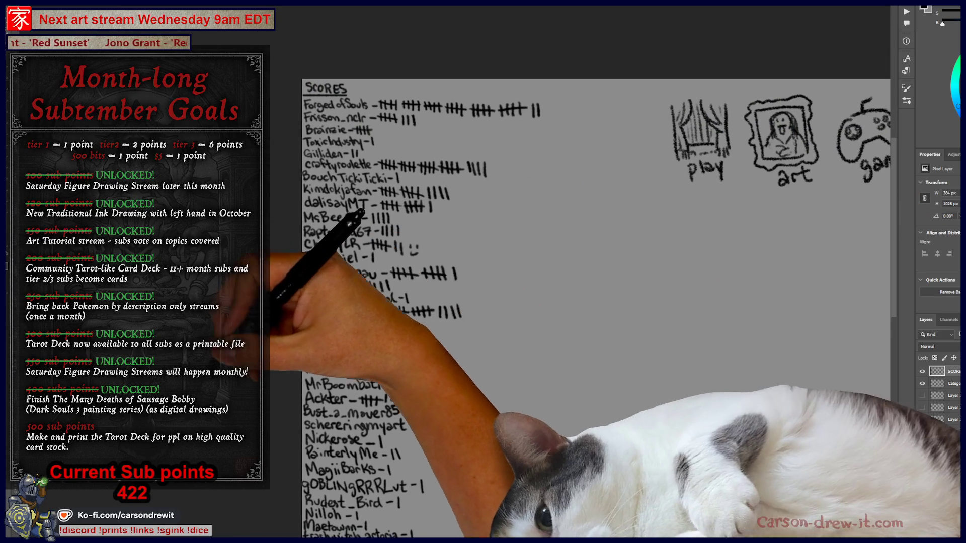
mouse_move(298, 390)
mouse_down()
mouse_move(385, 319)
mouse_move(387, 172)
mouse_up()
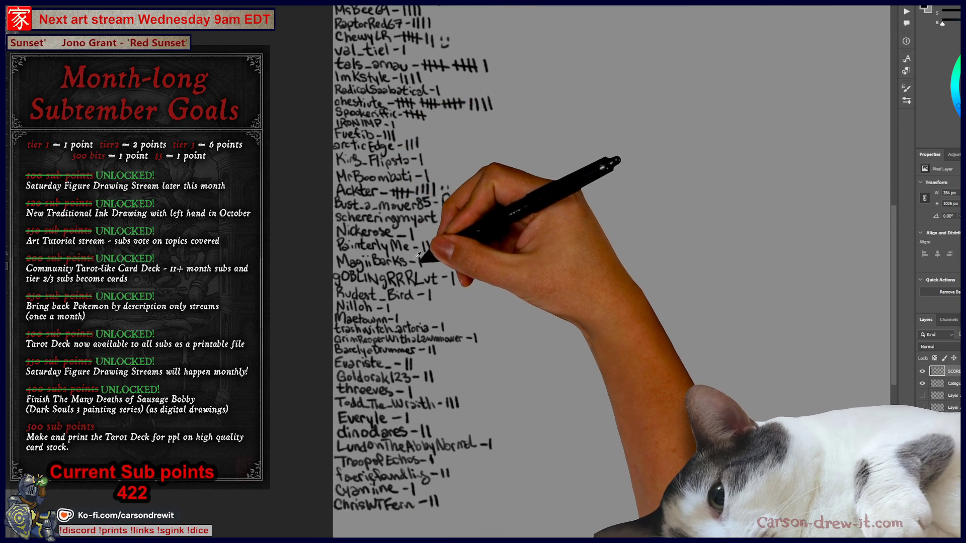
drag(425, 255, 442, 252)
drag(443, 304, 441, 323)
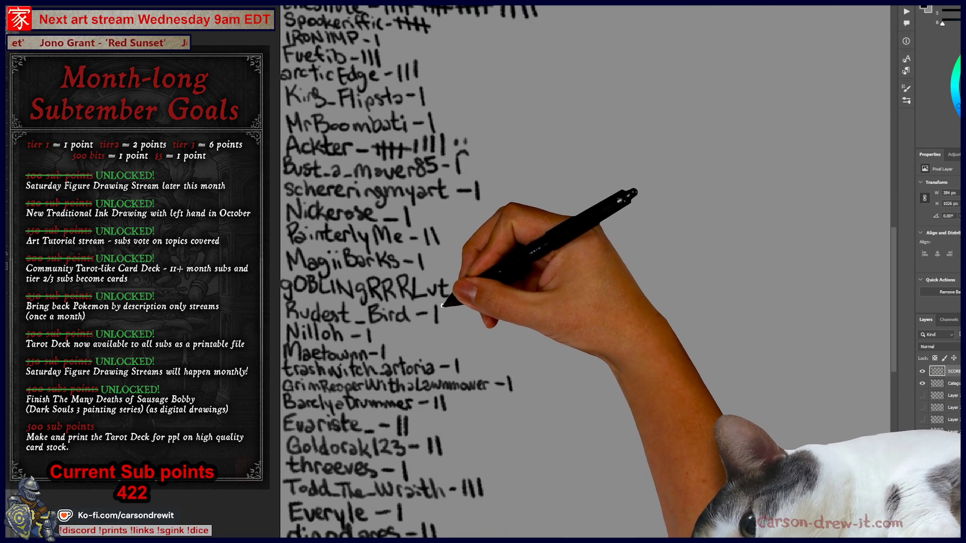
Strike through four tallies near the top of the list to complete a group of five
mouse_move(552, 304)
mouse_down()
mouse_move(567, 329)
mouse_move(556, 383)
mouse_move(563, 374)
mouse_up()
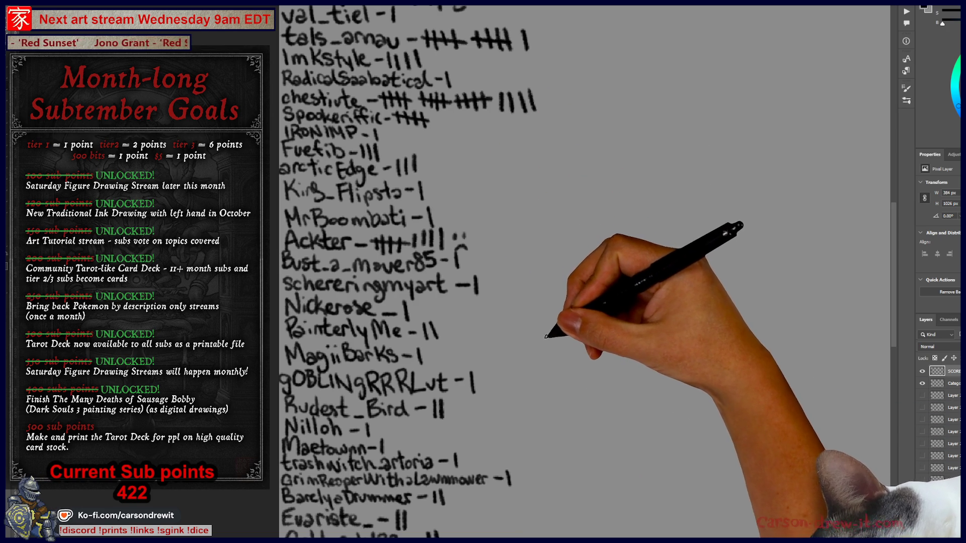
drag(586, 319, 564, 366)
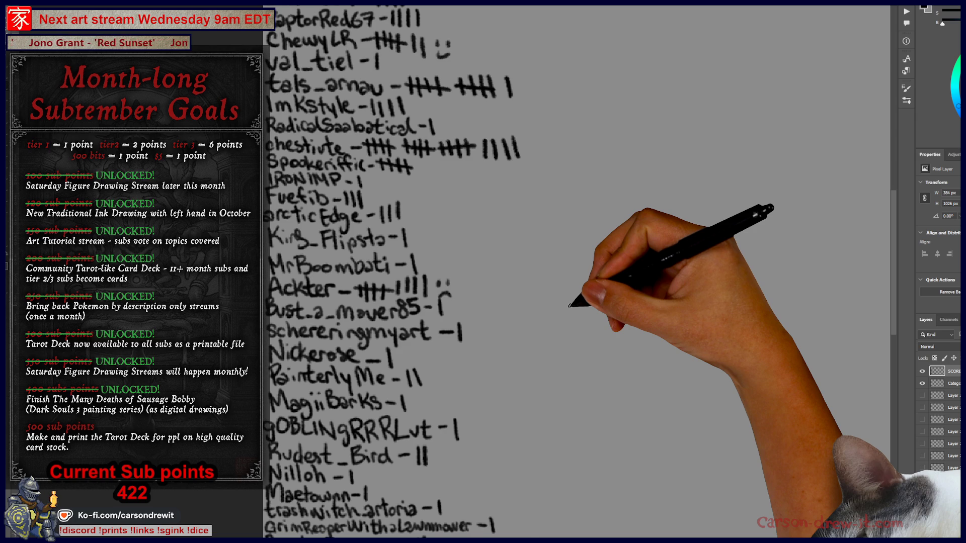
drag(457, 62, 440, 256)
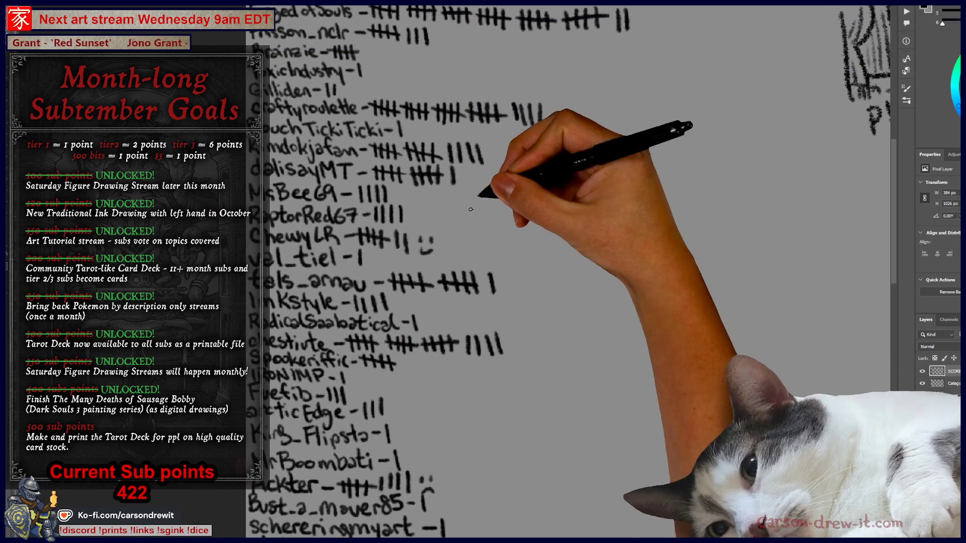
drag(449, 157, 483, 149)
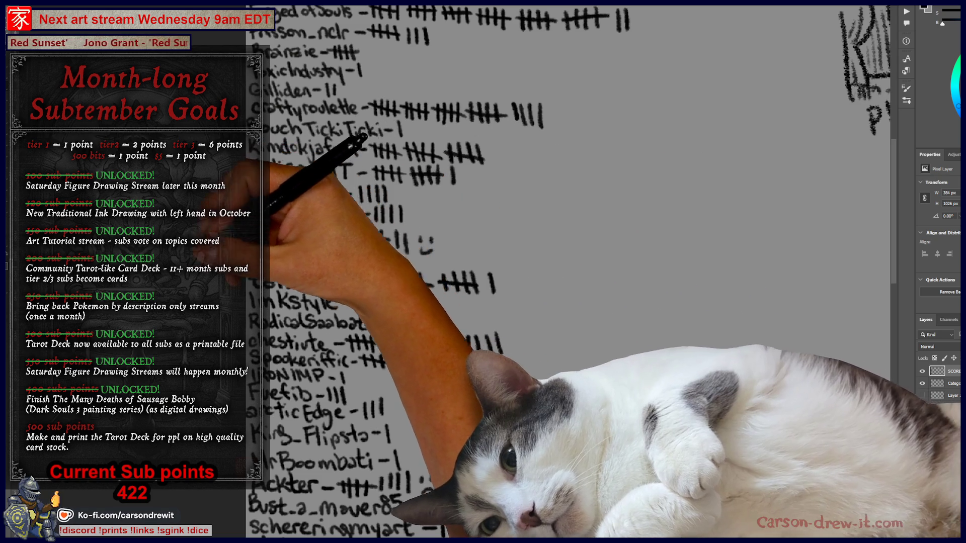
Add a third tally mark beside the last name in the SCORES list
drag(373, 503, 392, 191)
drag(395, 362, 395, 175)
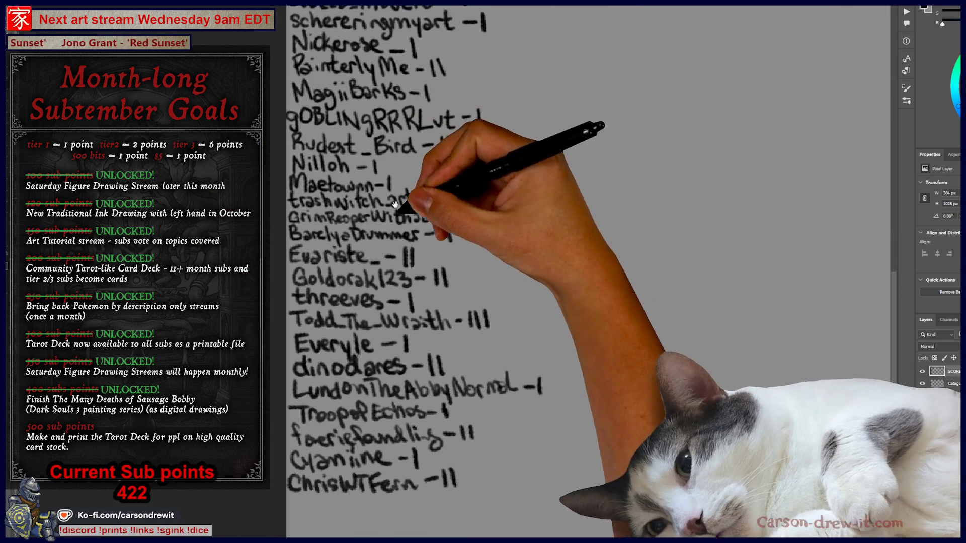
drag(462, 470, 462, 489)
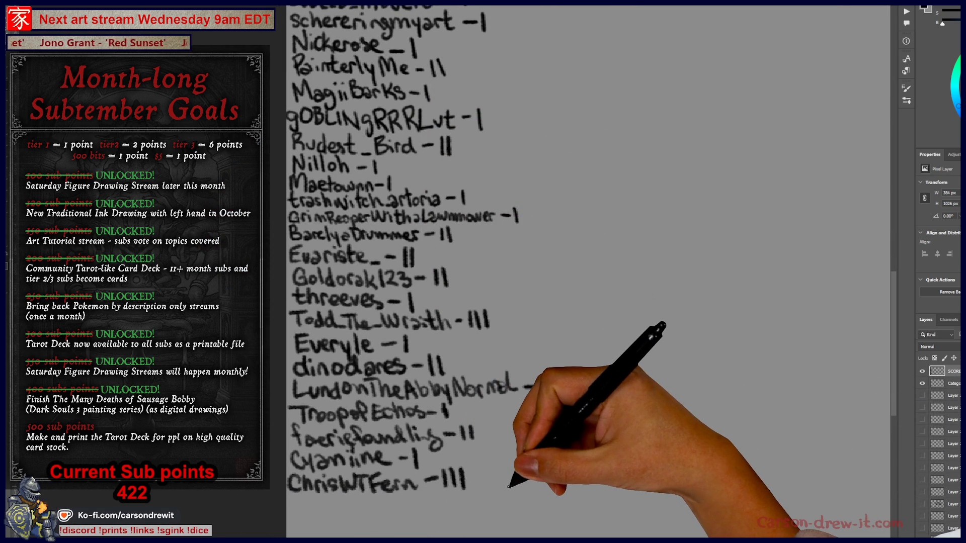
scroll(508, 487, down, 3)
scroll(425, 352, up, 4)
Move to the horned-figure sketch, toggle the pencil sketch layer with Ctrl+comma, and zoom in on the right head
drag(388, 366, 360, 332)
scroll(360, 332, down, 2)
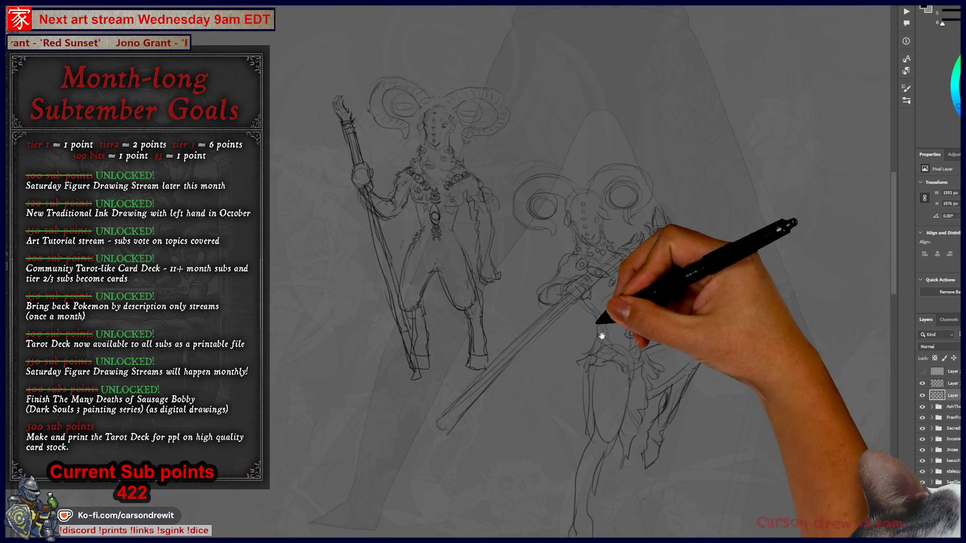
scroll(517, 269, up, 2)
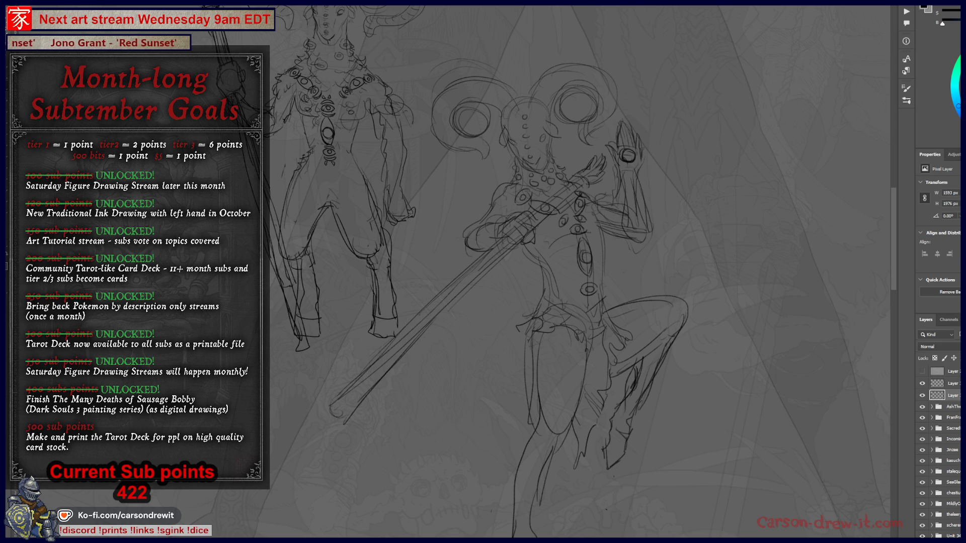
key(ctrl+comma)
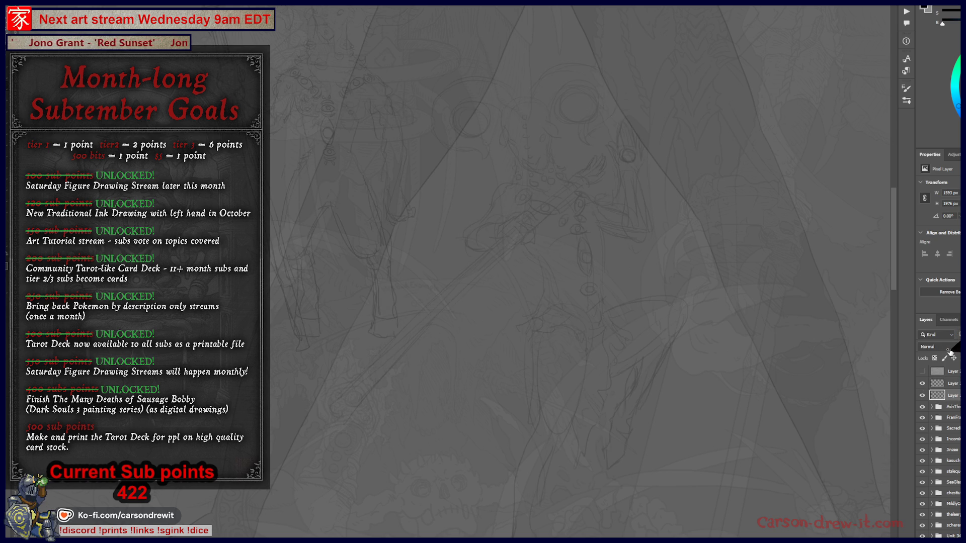
scroll(508, 212, up, 2)
scroll(508, 212, up, 2)
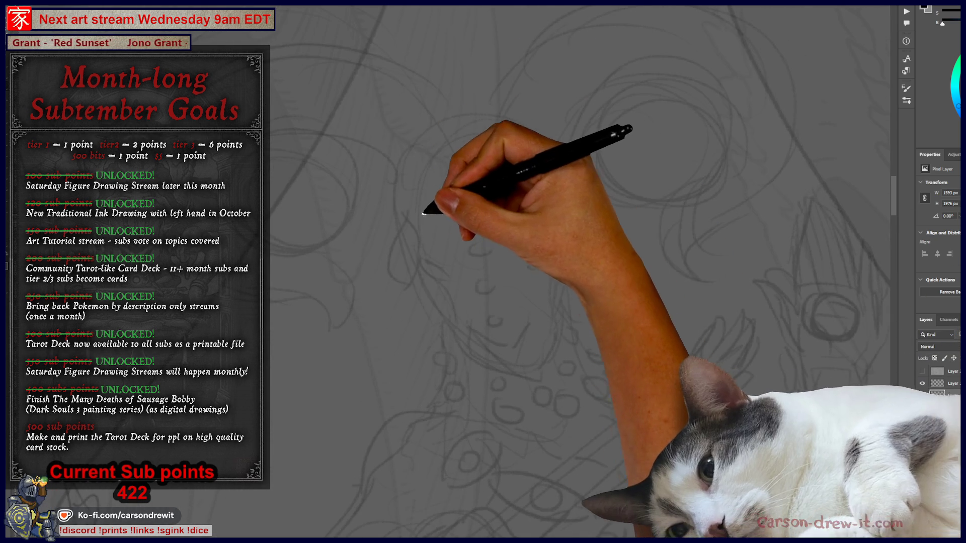
scroll(532, 249, up, 2)
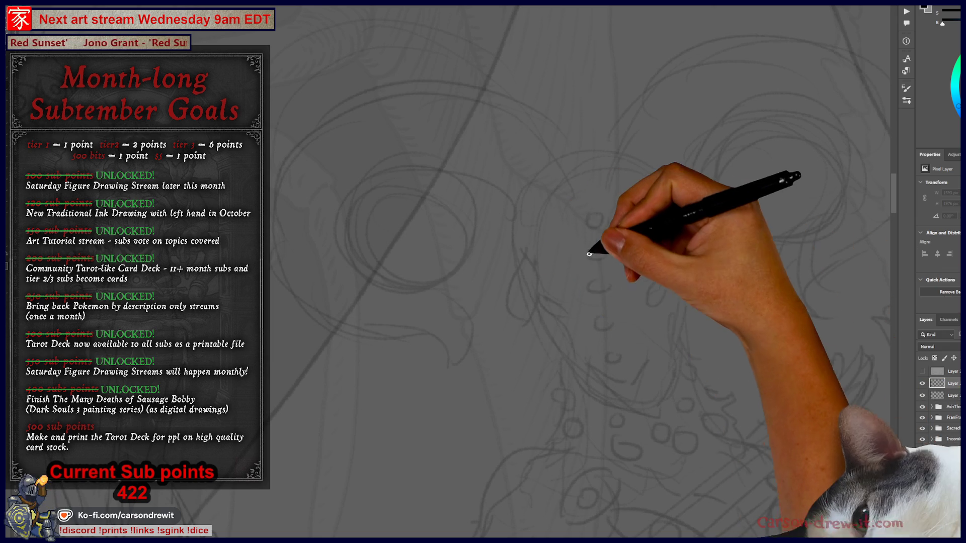
Ink the ram's face contour, a looped left eye and the jaw line, undoing a stray chin stroke
drag(533, 250, 532, 287)
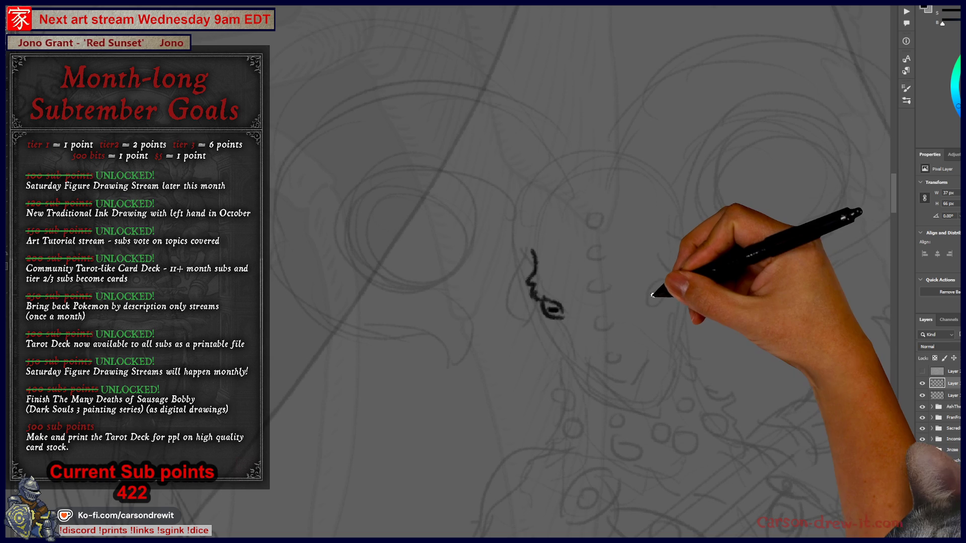
drag(653, 292, 660, 293)
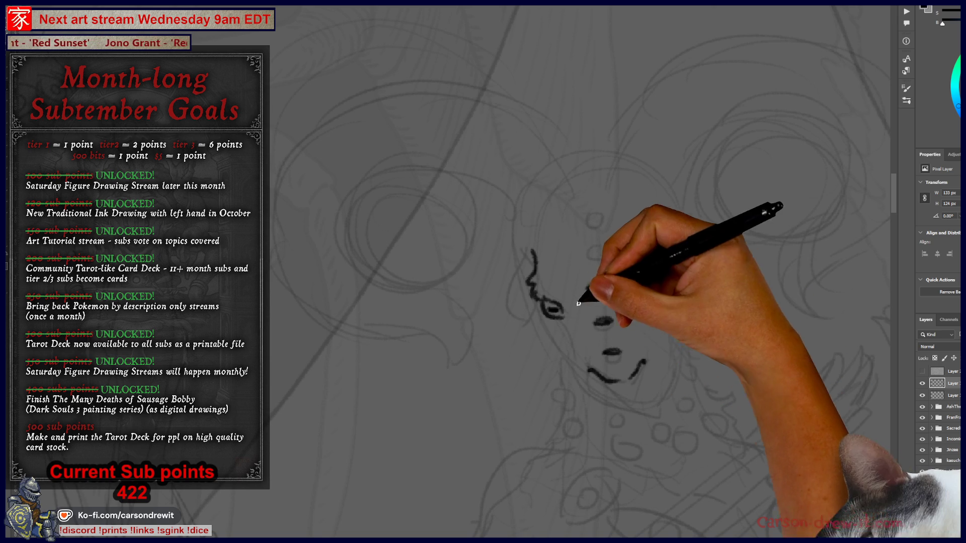
drag(543, 311, 548, 328)
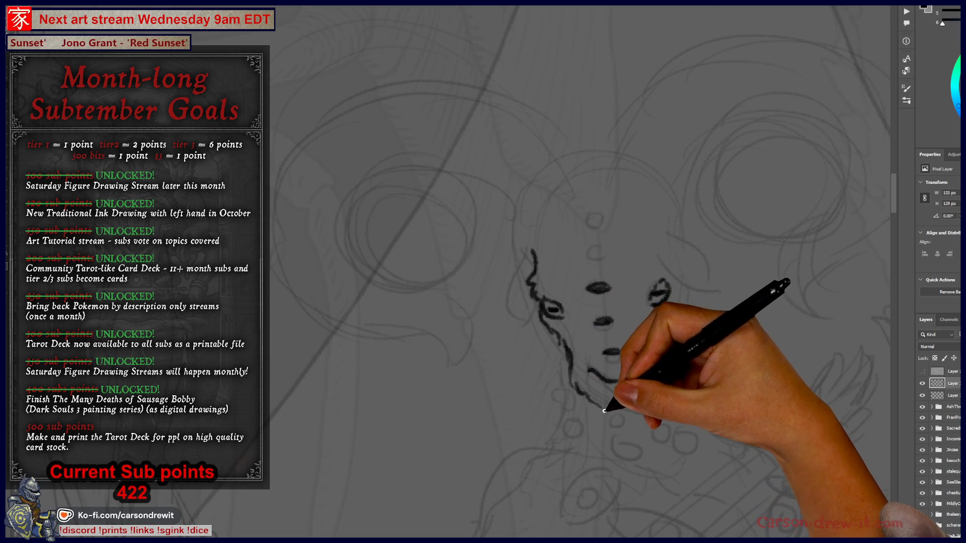
key(ctrl+z)
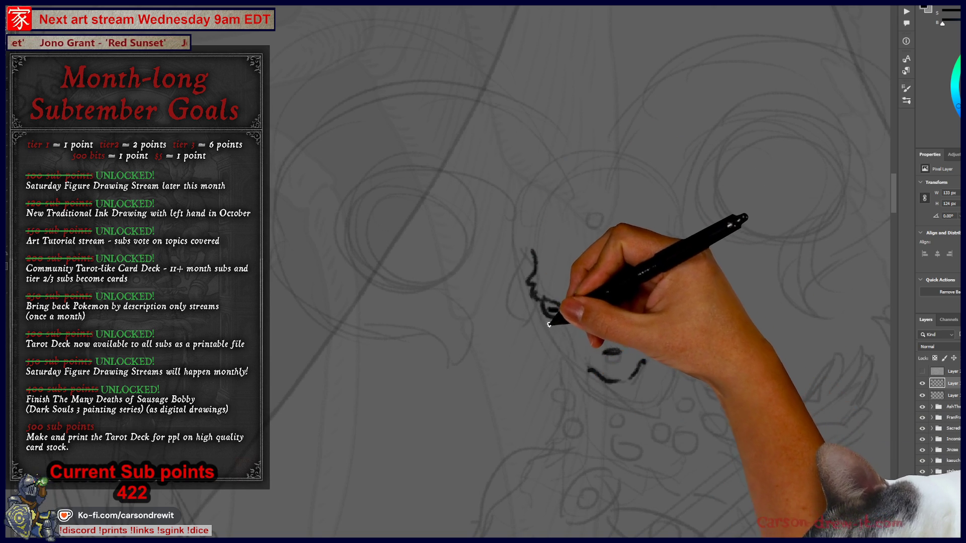
drag(552, 305, 562, 318)
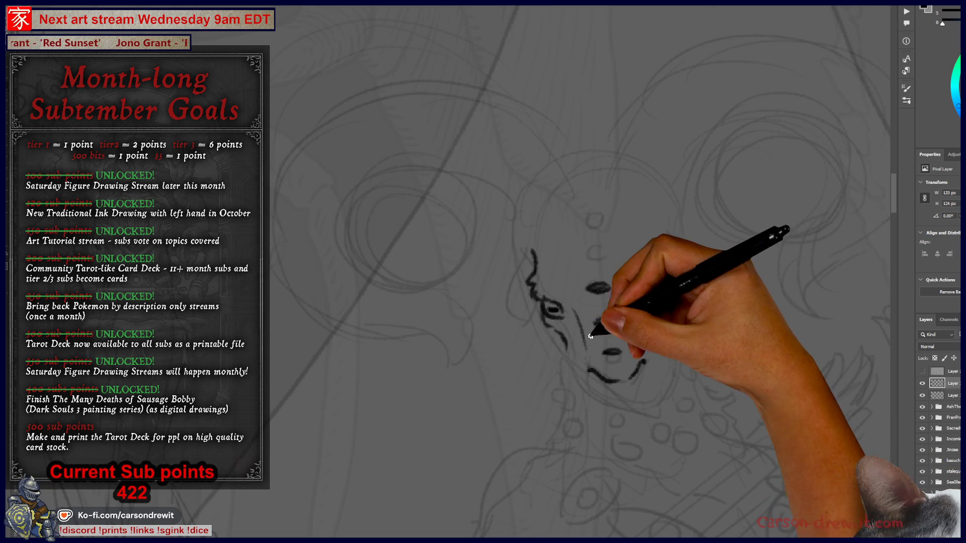
mouse_move(566, 343)
mouse_down()
mouse_move(581, 379)
mouse_move(623, 410)
mouse_up()
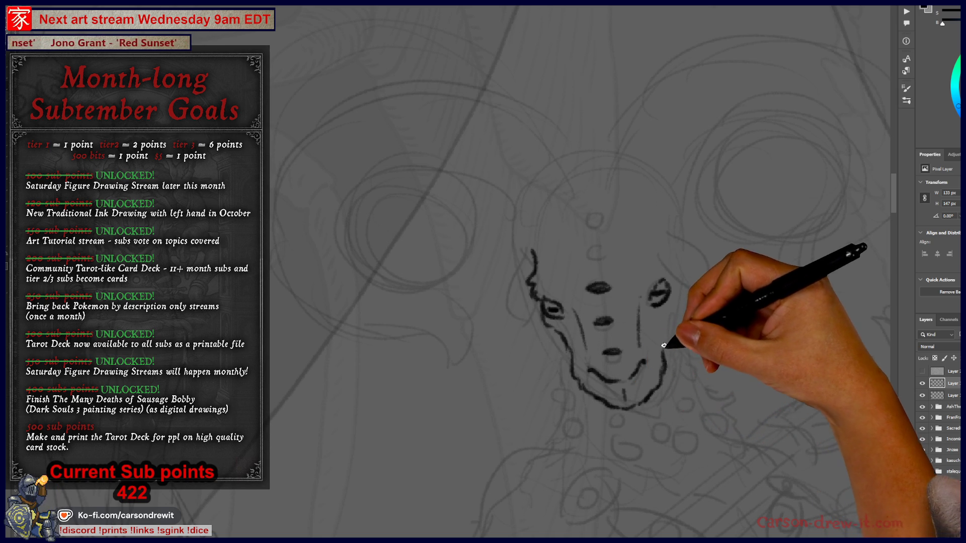
drag(674, 312, 675, 307)
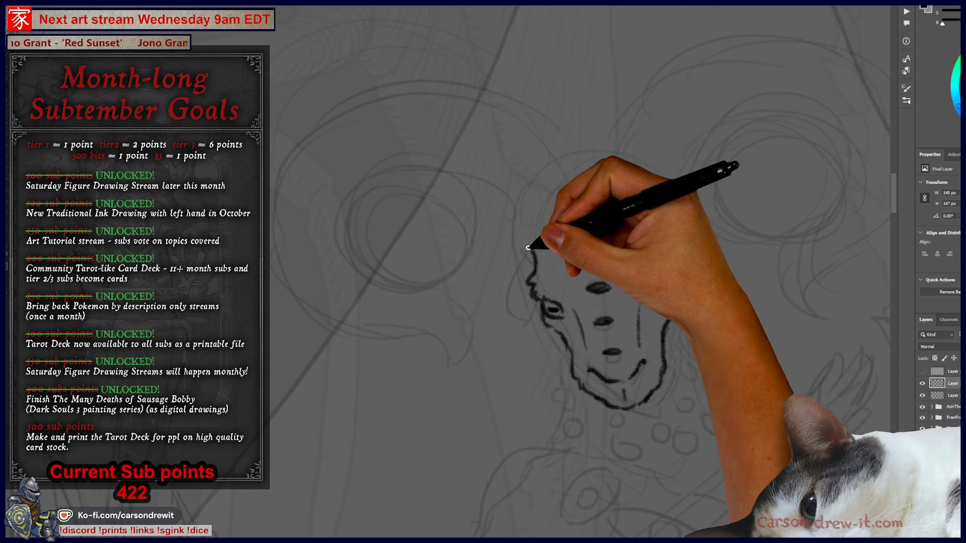
Ink the head's sides, inner ear, smiling mouth, chin, nose dots and forehead strokes
mouse_move(526, 240)
mouse_down()
mouse_move(513, 306)
mouse_move(528, 270)
mouse_up()
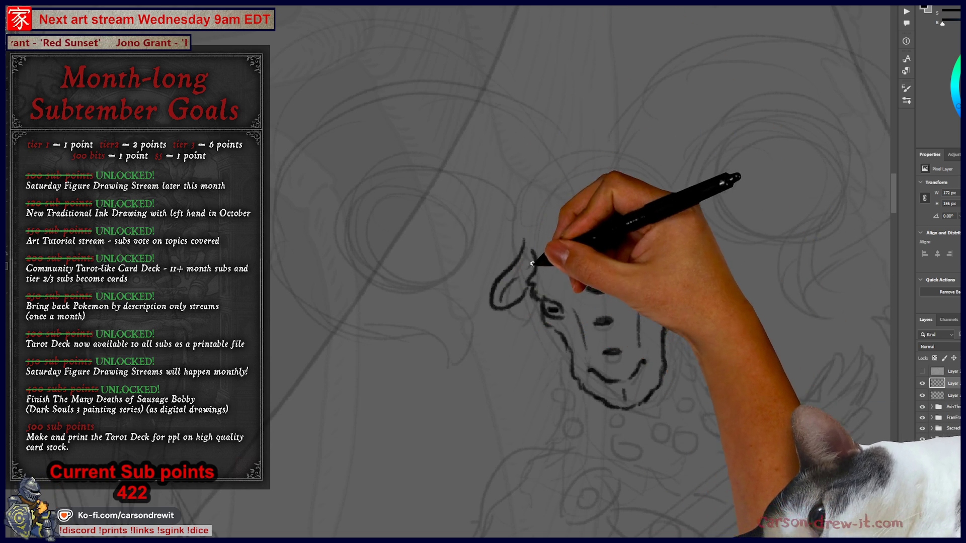
drag(608, 383, 618, 397)
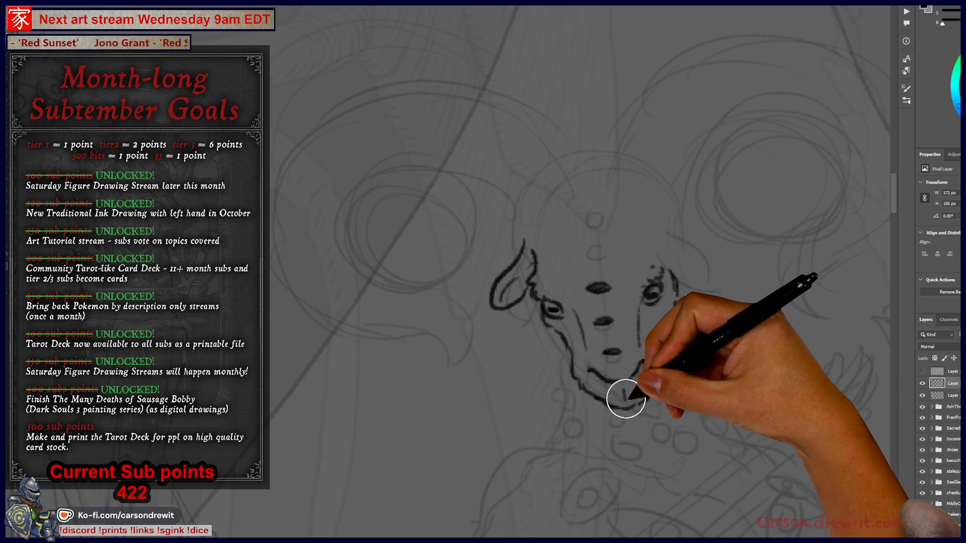
drag(594, 363, 643, 361)
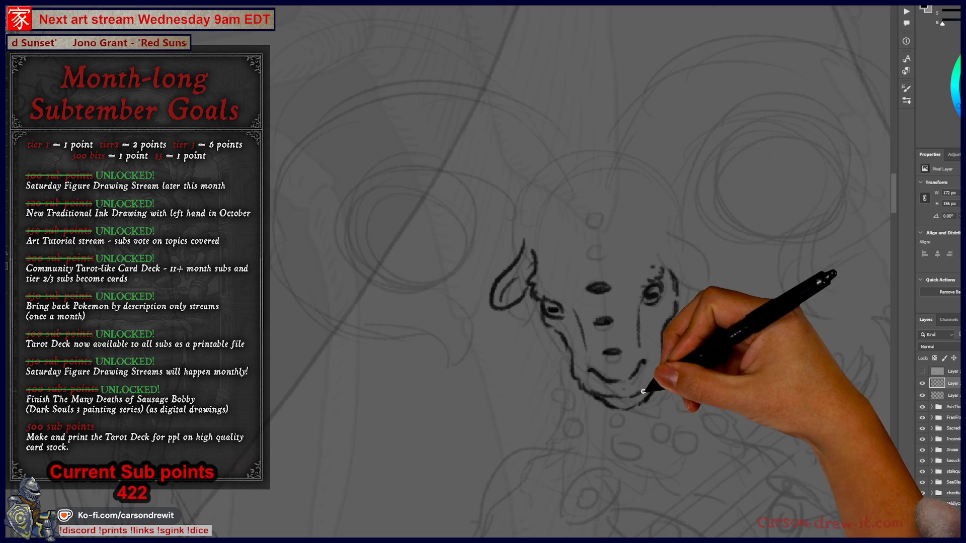
drag(624, 405, 653, 383)
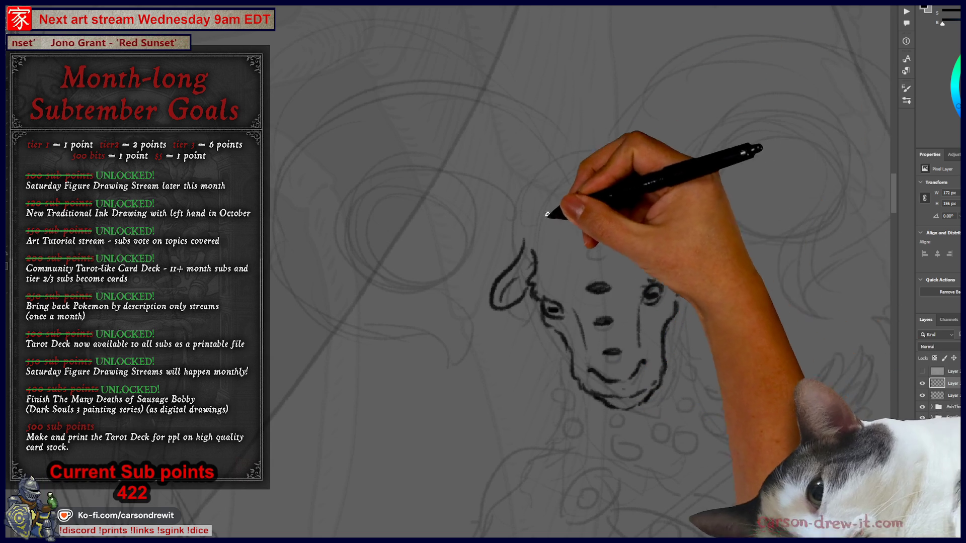
drag(673, 227, 709, 272)
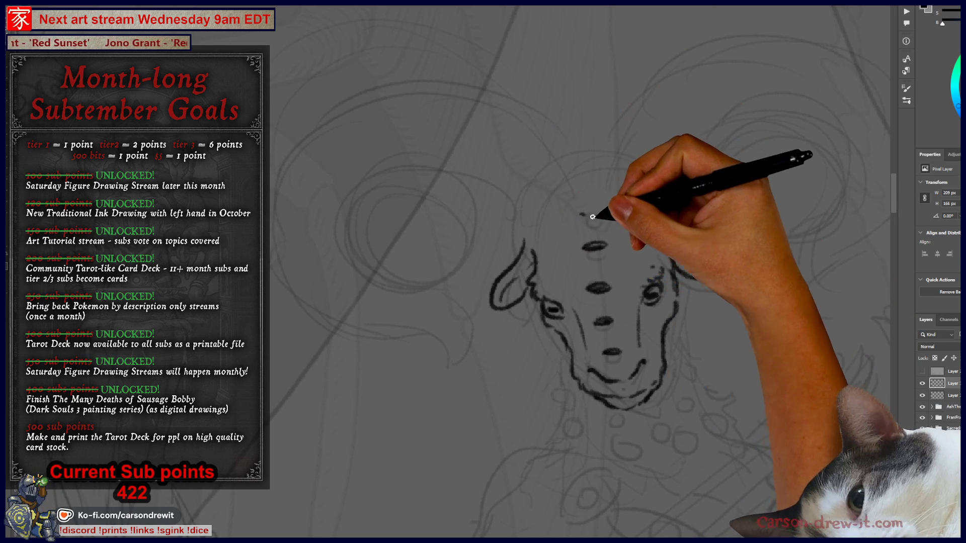
drag(585, 213, 601, 212)
drag(630, 301, 604, 321)
mouse_move(525, 229)
mouse_down()
mouse_move(511, 238)
mouse_move(513, 254)
mouse_move(448, 195)
mouse_up()
Ink a forehead tick and the horn arcing over the head into a hook, then rotate the view upright
mouse_move(535, 190)
mouse_down()
mouse_move(533, 213)
mouse_move(556, 193)
mouse_move(533, 193)
mouse_move(576, 192)
mouse_move(500, 140)
mouse_move(347, 119)
mouse_up()
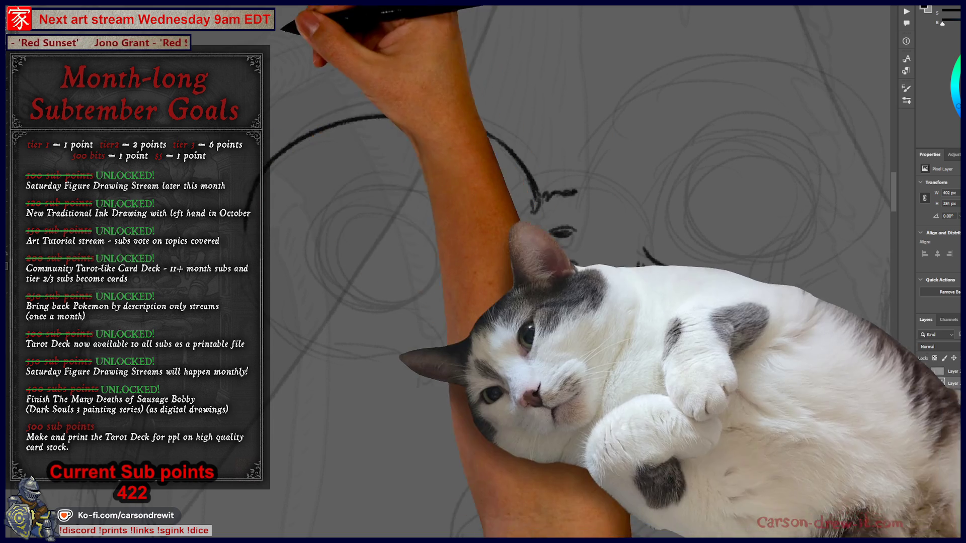
drag(269, 153, 358, 110)
mouse_move(266, 161)
mouse_down()
mouse_move(399, 104)
mouse_move(513, 133)
mouse_move(535, 196)
mouse_up()
mouse_move(269, 241)
mouse_down()
mouse_move(291, 287)
mouse_move(398, 345)
mouse_move(443, 346)
mouse_move(431, 320)
mouse_move(328, 282)
mouse_move(370, 198)
mouse_move(443, 189)
mouse_up()
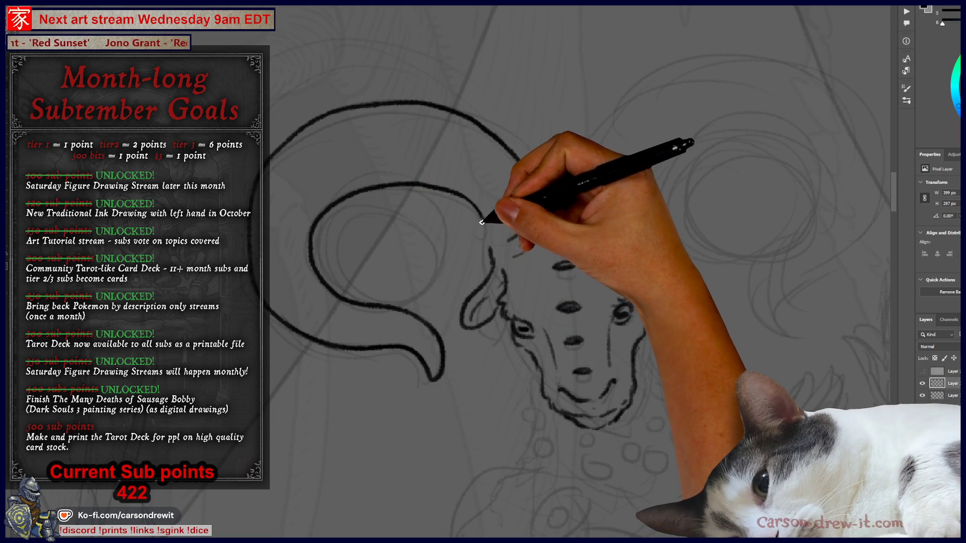
mouse_move(498, 267)
mouse_down()
mouse_move(461, 240)
mouse_move(565, 198)
mouse_up()
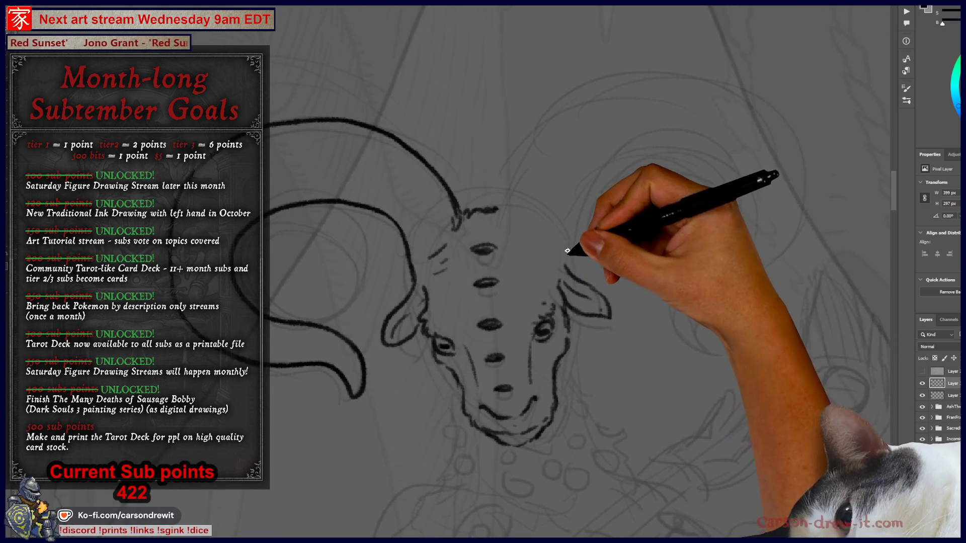